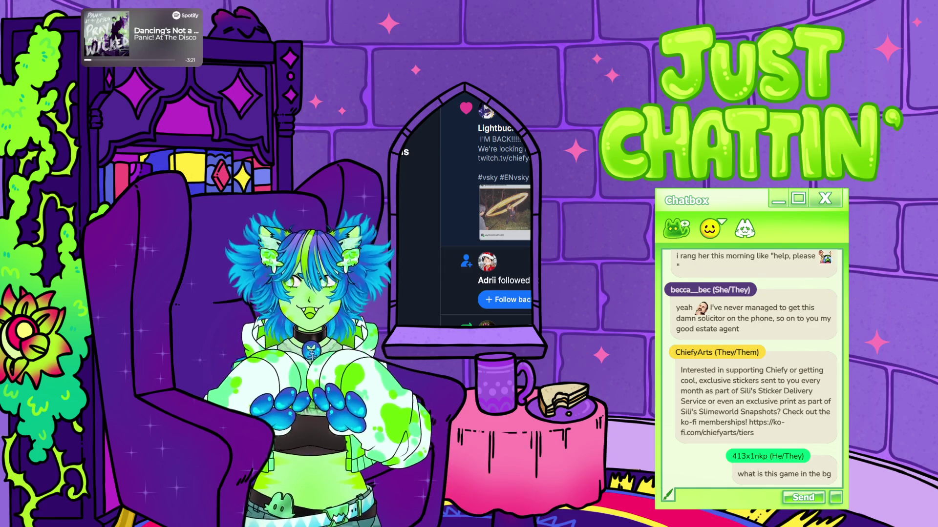
Switch from the Just Chattin' scene to the Clip Studio Paint view with the dog reference
key("alt+Tab")
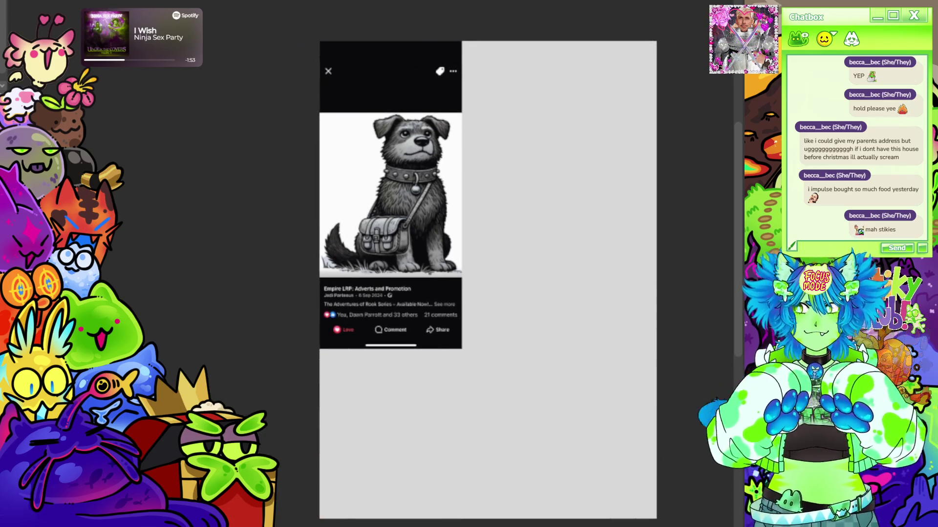
scroll(465, 100, "up", 5)
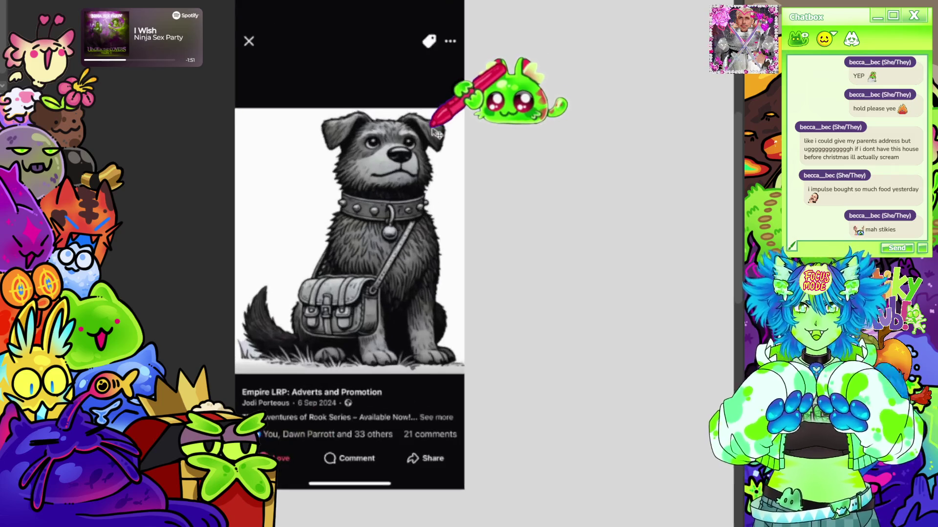
scroll(404, 130, "up", 2)
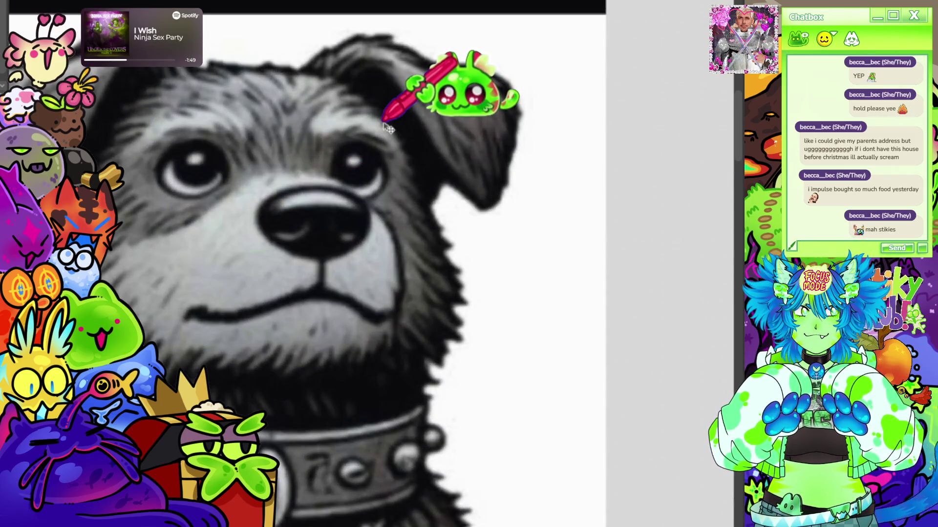
scroll(430, 117, "down", 6)
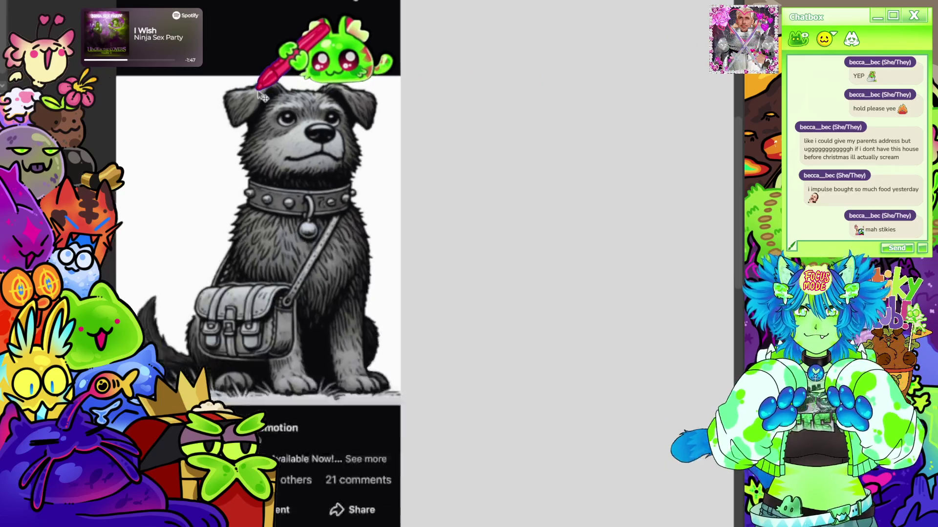
scroll(293, 88, "down", 3)
scroll(342, 69, "down", 1)
scroll(349, 129, "up", 2)
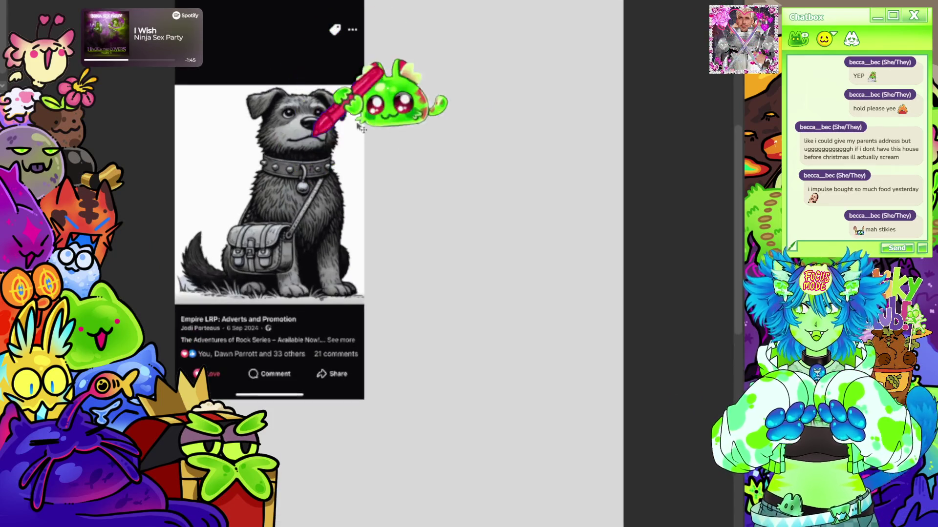
scroll(361, 131, "down", 2)
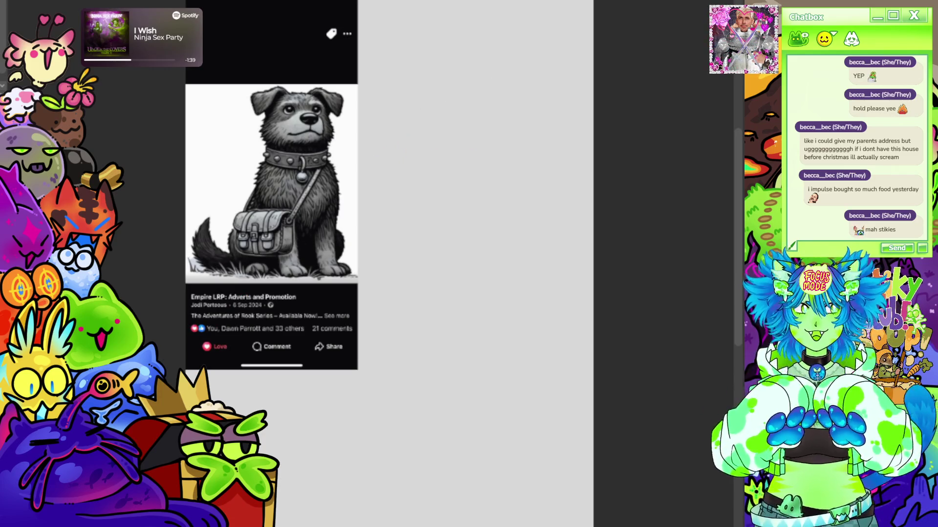
Shrink the dog reference screenshot toward its top-left corner and confirm the new size
key("ctrl+t")
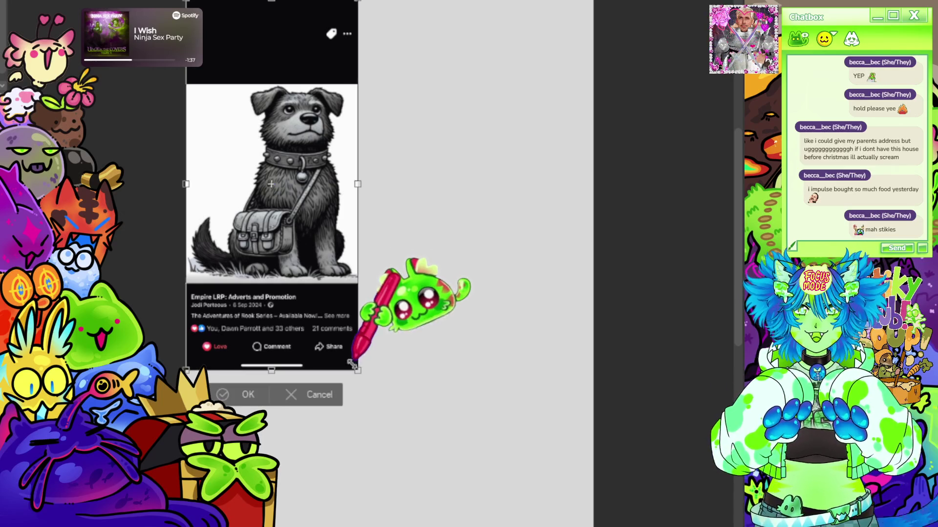
left_click_drag(356, 367, 327, 303)
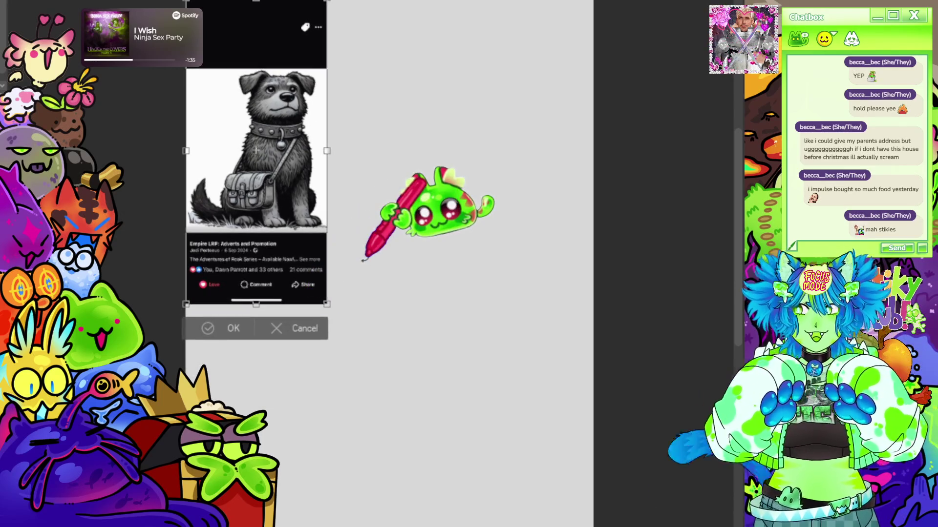
key("Return")
scroll(341, 146, "down", 2)
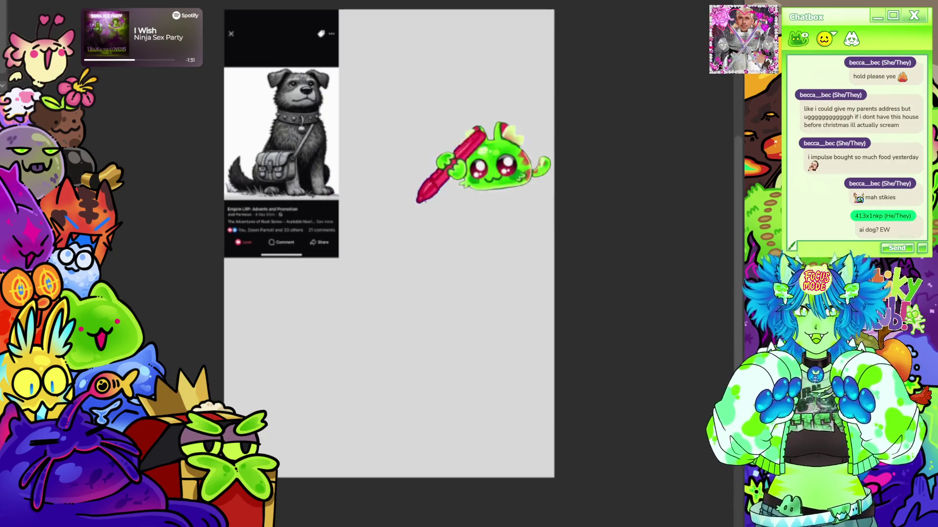
scroll(440, 220, "down", 2)
scroll(456, 230, "up", 2)
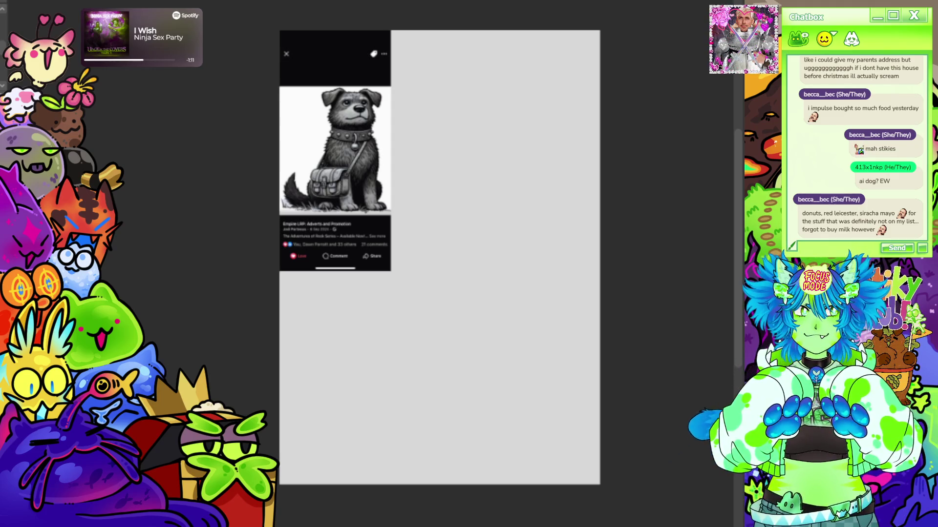
Paste a second reference photo of a real dog sitting on an armchair onto the canvas
mouse_move(439, 244)
left_mouse_down()
mouse_move(455, 229)
mouse_move(448, 244)
left_mouse_up()
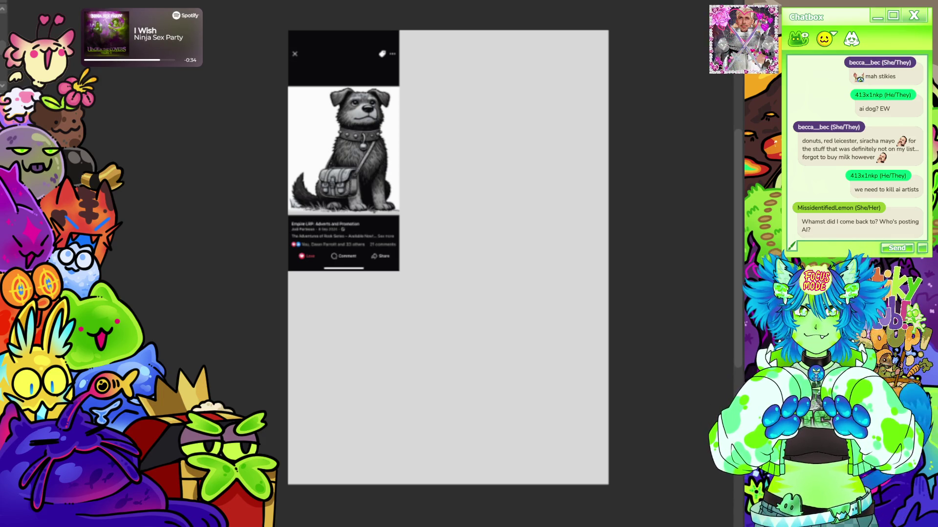
scroll(371, 68, "up", 10)
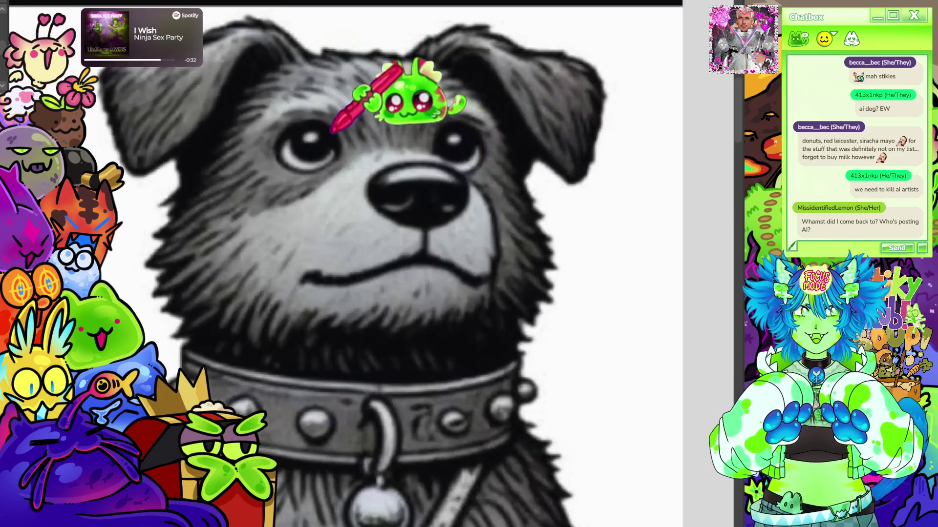
scroll(325, 110, "down", 5)
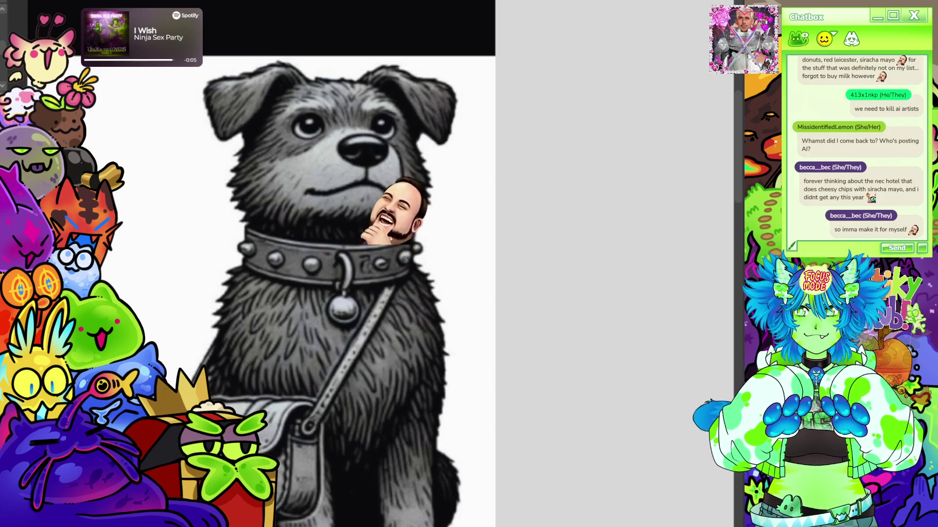
scroll(411, 138, "down", 5)
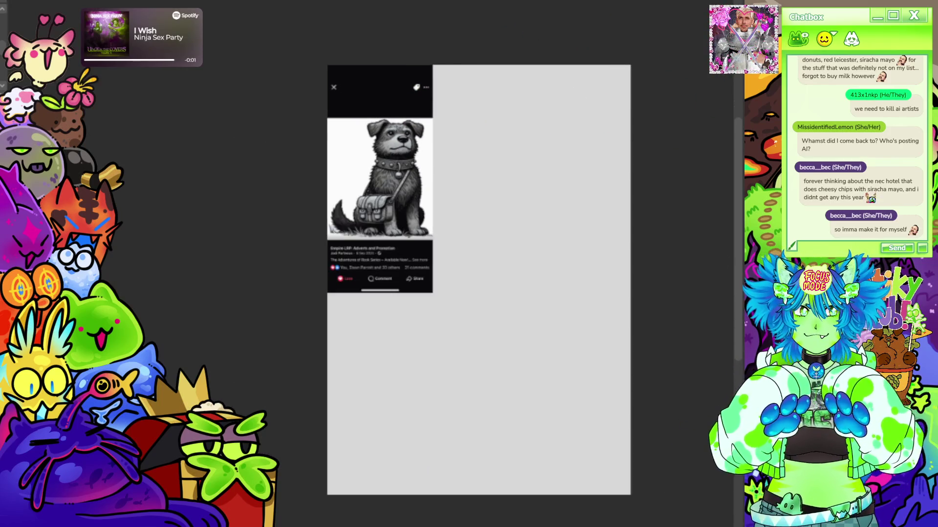
key("ctrl+v")
scroll(358, 146, "up", 5)
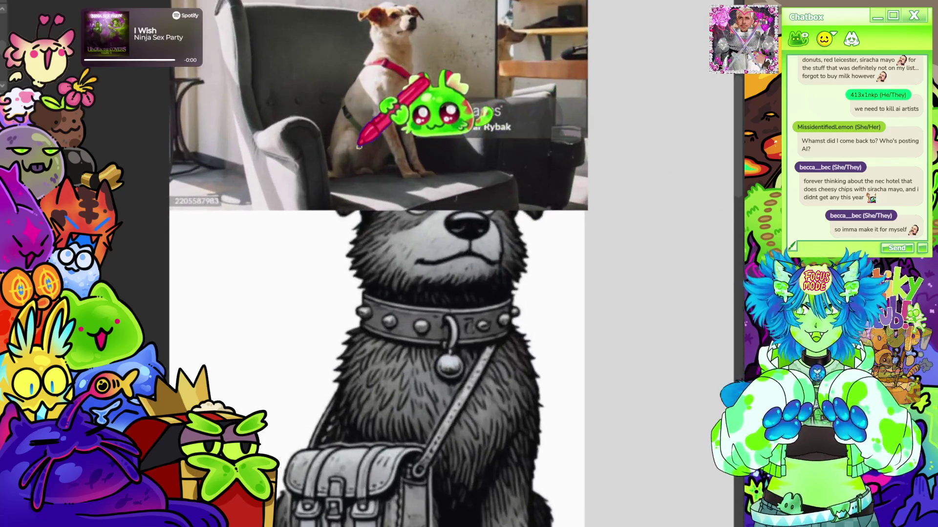
scroll(358, 146, "down", 4)
scroll(439, 58, "up", 2)
scroll(398, 285, "down", 2)
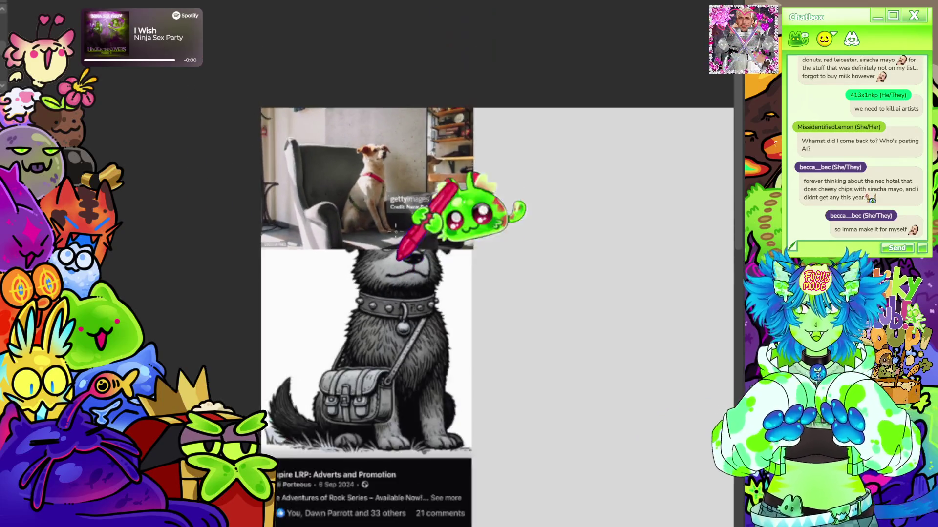
Cut the sitting dog out of the photo by inverting the selection and deleting the background
scroll(385, 141, "up", 3)
mouse_move(366, 123)
left_mouse_down()
mouse_move(312, 195)
mouse_move(409, 240)
mouse_move(367, 123)
left_mouse_up()
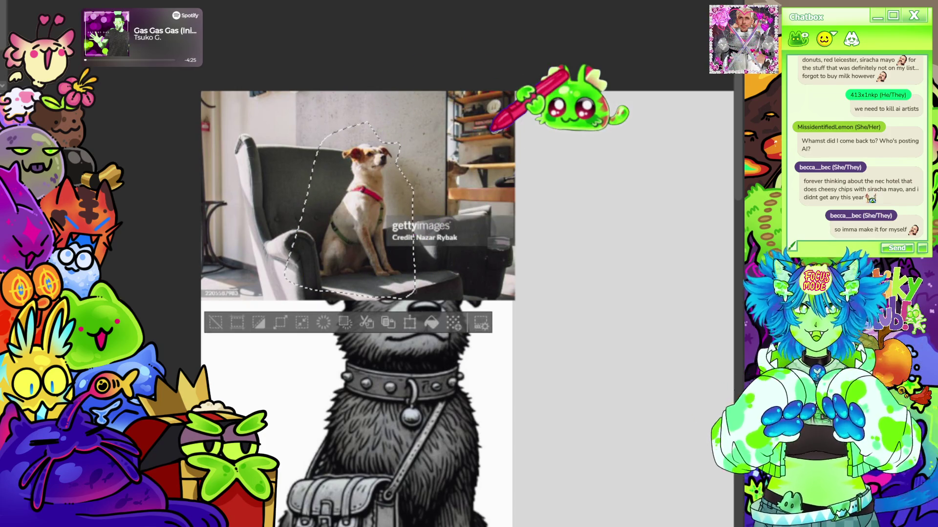
left_click(260, 322)
key("Delete")
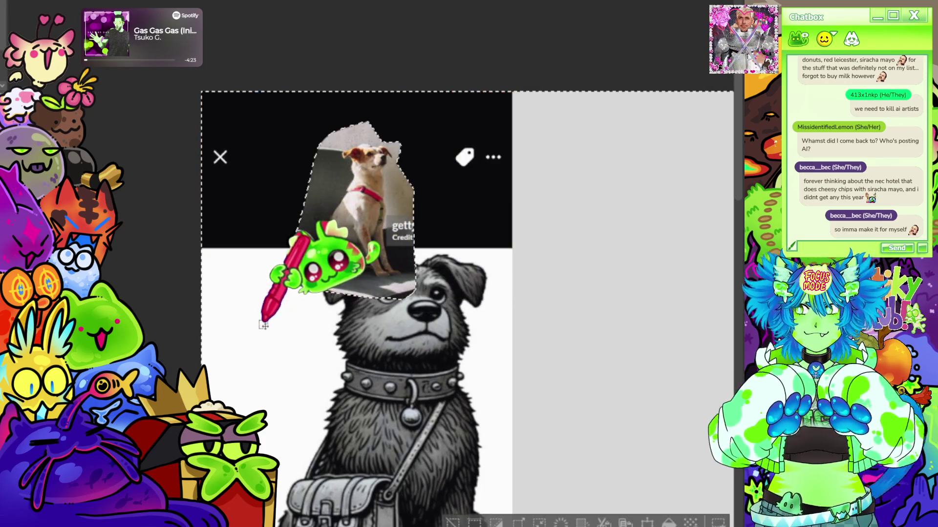
key("ctrl+d")
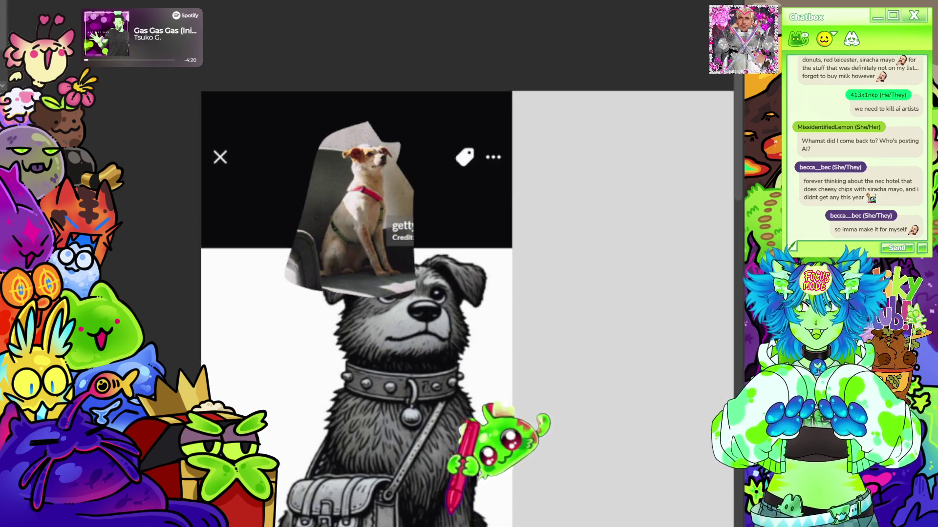
Zoom in and out to inspect the dog cut-out against the reference screenshot
scroll(391, 175, "up", 2)
scroll(391, 175, "up", 2)
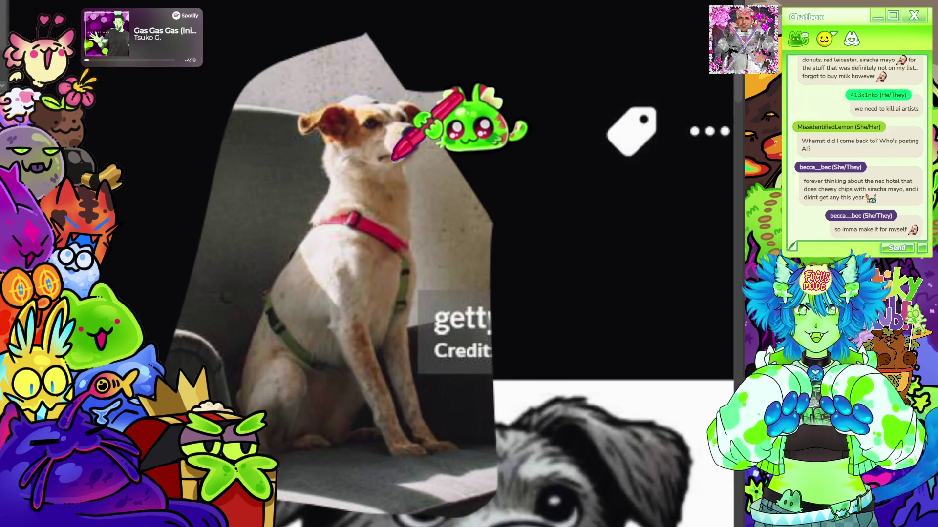
scroll(391, 175, "up", 2)
scroll(390, 175, "down", 2)
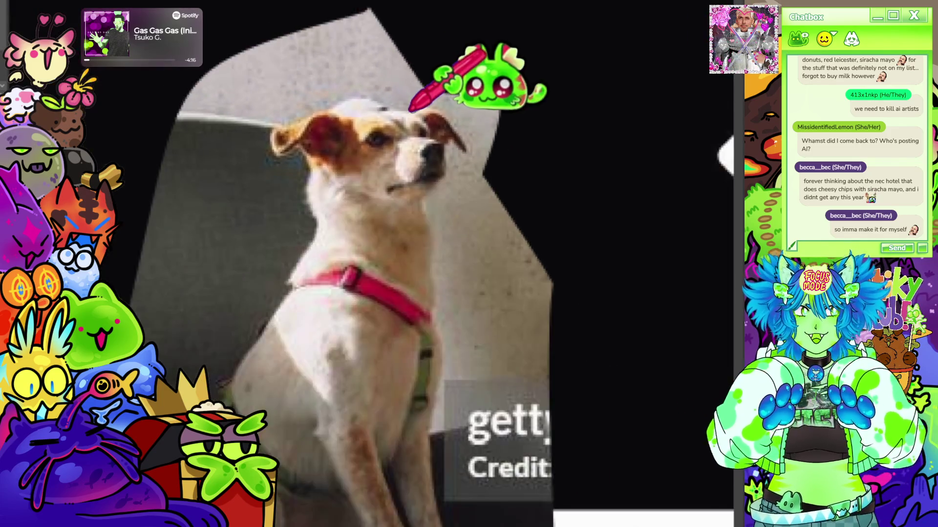
scroll(390, 175, "up", 1)
scroll(391, 97, "down", 1)
scroll(366, 98, "up", 2)
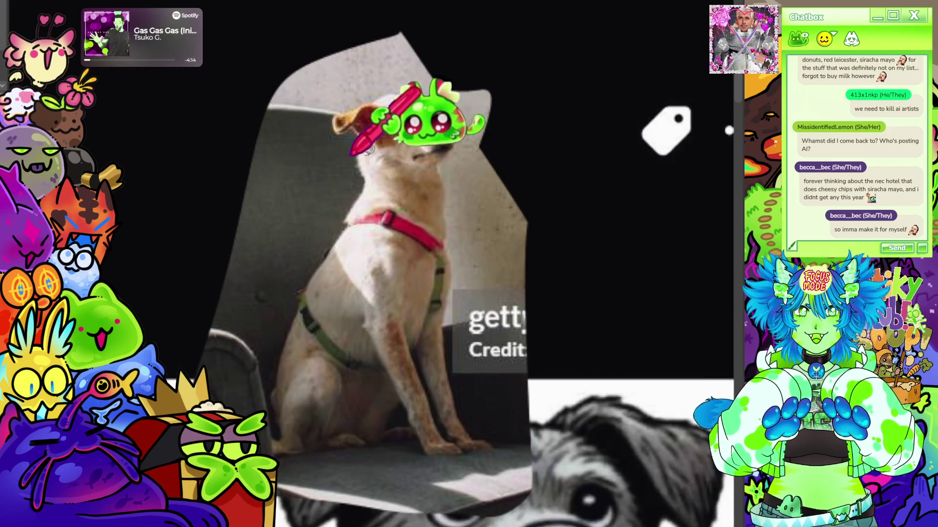
scroll(323, 171, "down", 1)
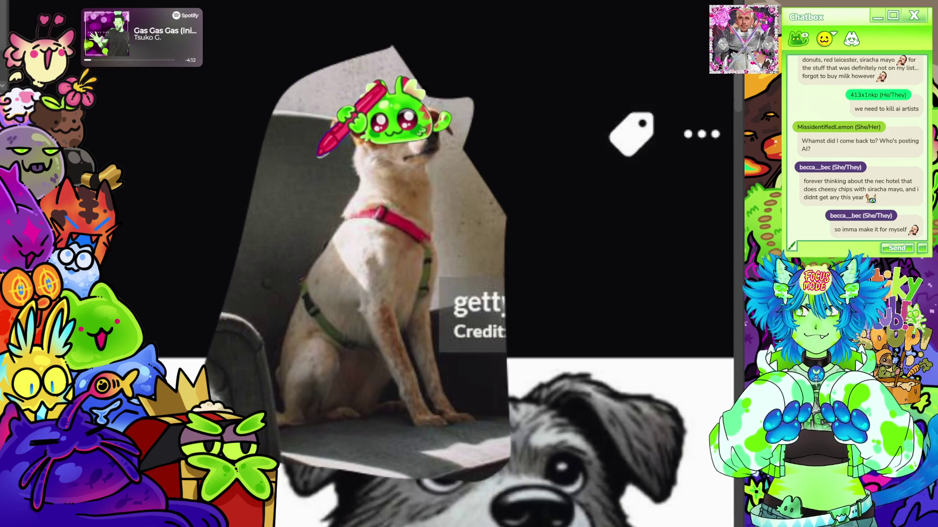
scroll(342, 146, "down", 2)
scroll(324, 125, "down", 2)
scroll(318, 244, "down", 3)
scroll(308, 405, "up", 5)
scroll(378, 284, "up", 3)
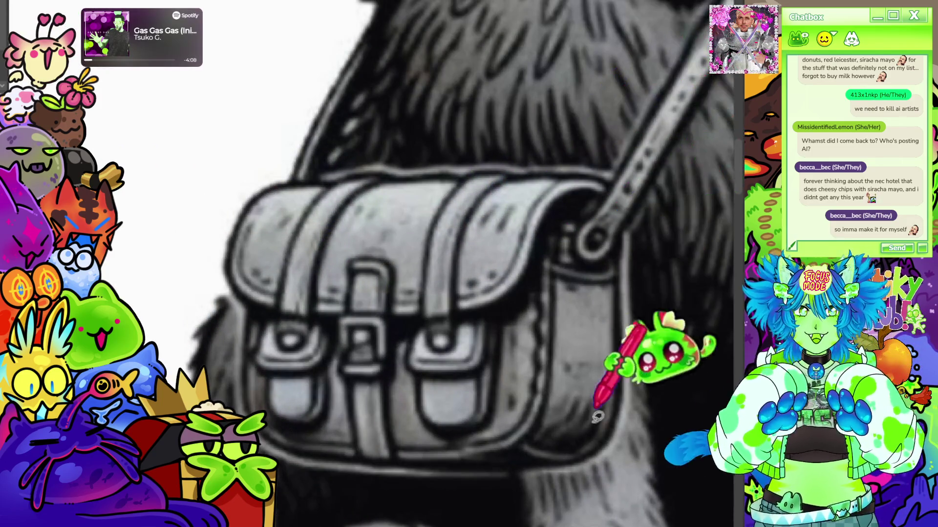
scroll(597, 404, "down", 3)
scroll(303, 220, "down", 2)
scroll(419, 380, "down", 2)
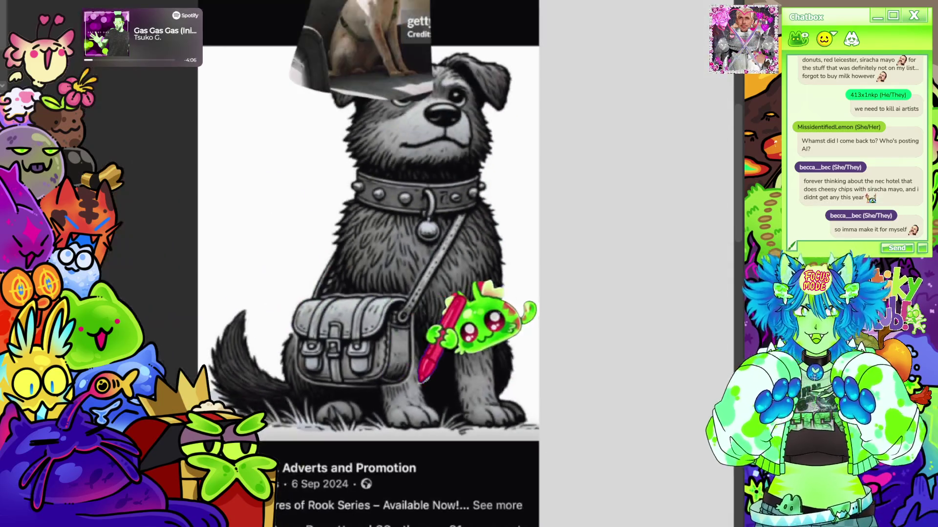
scroll(439, 342, "down", 2)
scroll(342, 146, "down", 2)
scroll(443, 195, "up", 1)
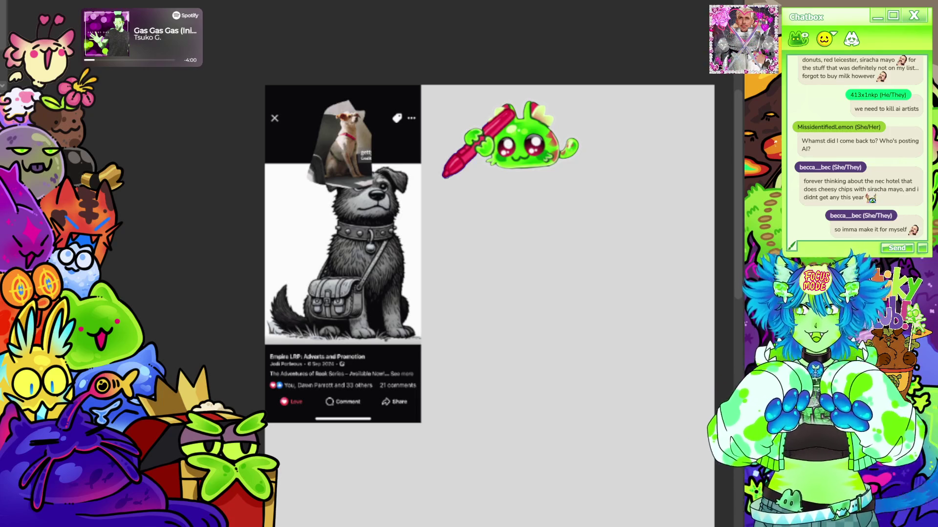
scroll(552, 73, "down", 2)
scroll(555, 159, "up", 1)
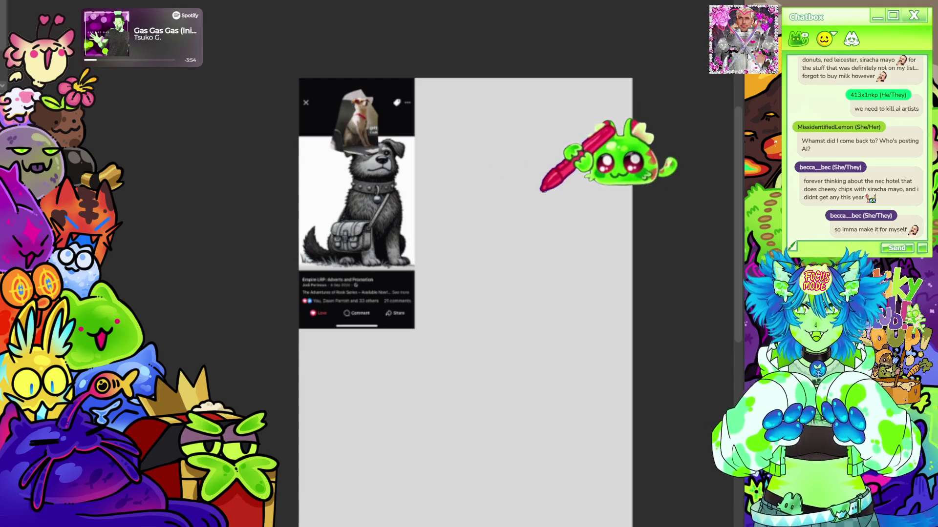
scroll(560, 142, "down", 2)
scroll(562, 223, "up", 1)
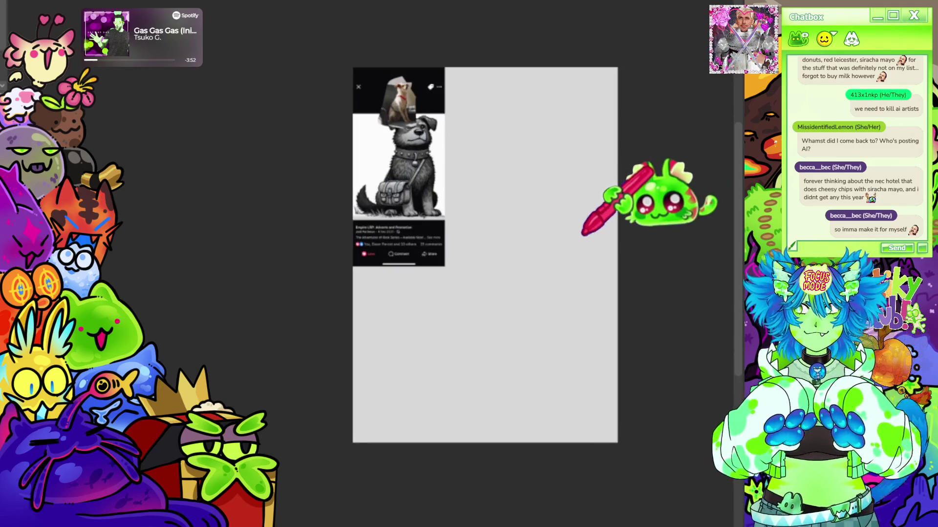
scroll(347, 244, "down", 1)
scroll(352, 215, "up", 1)
scroll(439, 317, "down", 1)
scroll(503, 342, "up", 2)
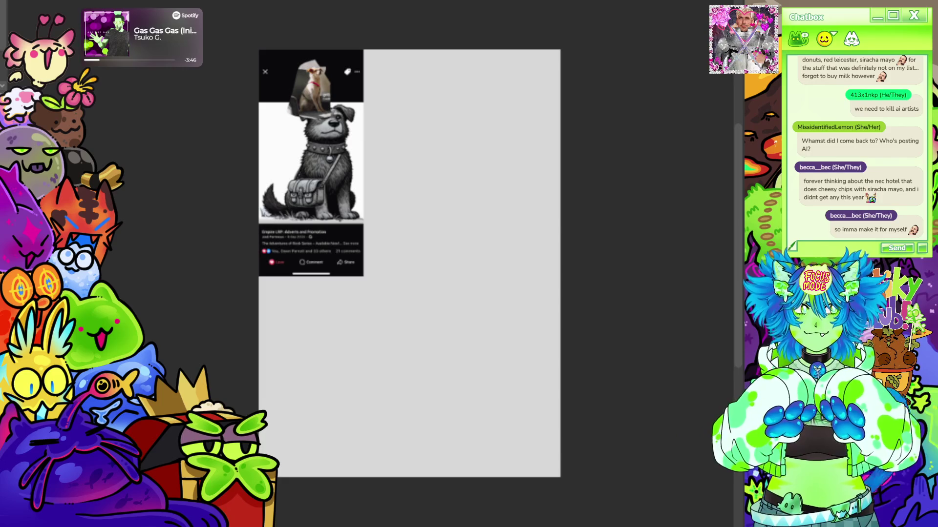
Transform the white dog cut-out and reposition it at the upper left, clear of the grey dog
left_click_drag(659, 320, 649, 388)
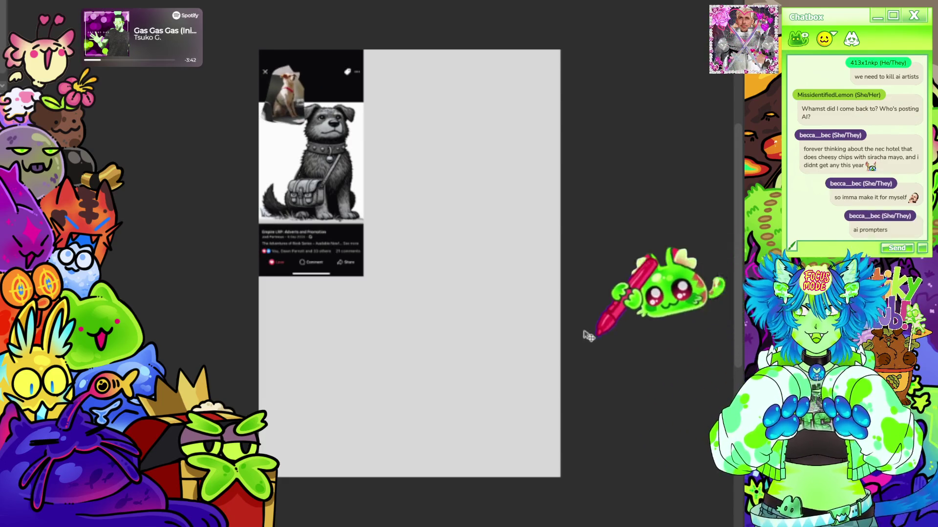
key("ctrl+t")
mouse_move(330, 104)
left_mouse_down()
mouse_move(326, 151)
mouse_move(290, 150)
mouse_move(331, 137)
mouse_move(348, 144)
mouse_move(280, 149)
mouse_move(290, 149)
left_mouse_up()
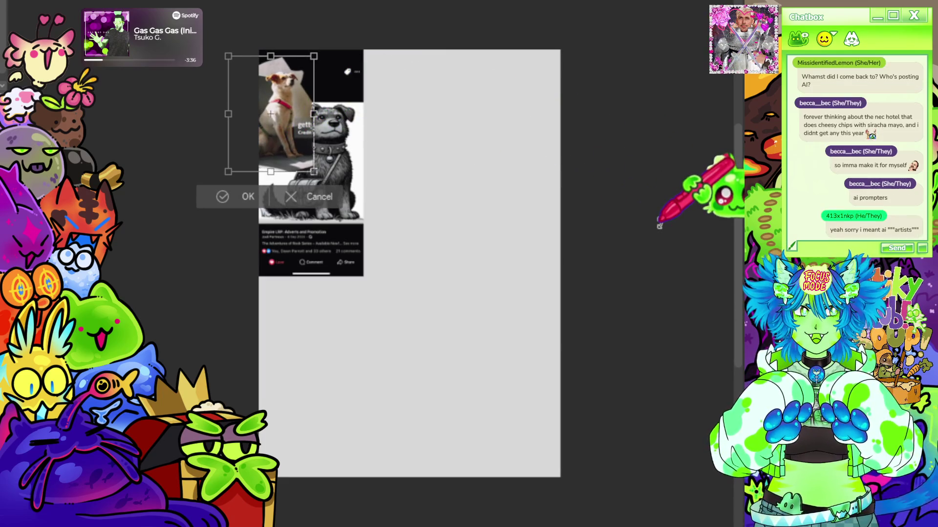
scroll(586, 141, "up", 5)
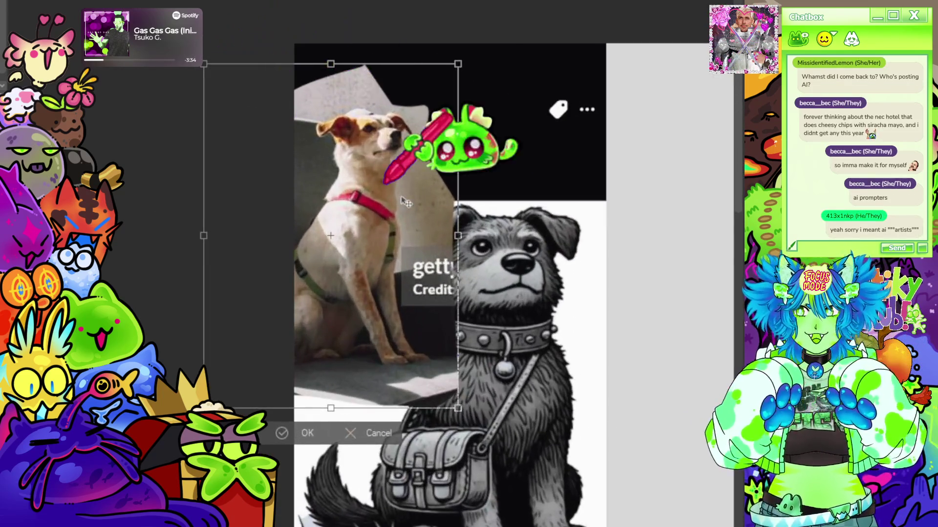
left_click_drag(404, 202, 424, 175)
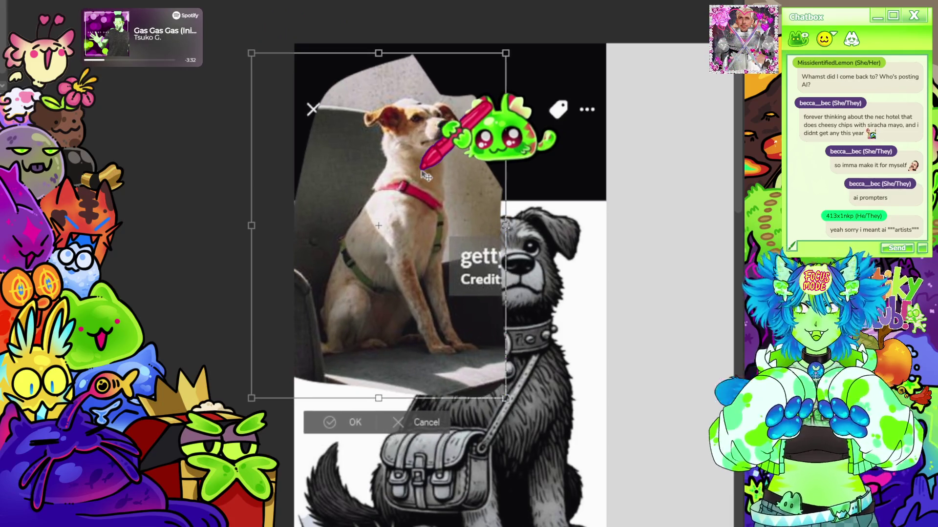
scroll(381, 46, "down", 5)
key("Return")
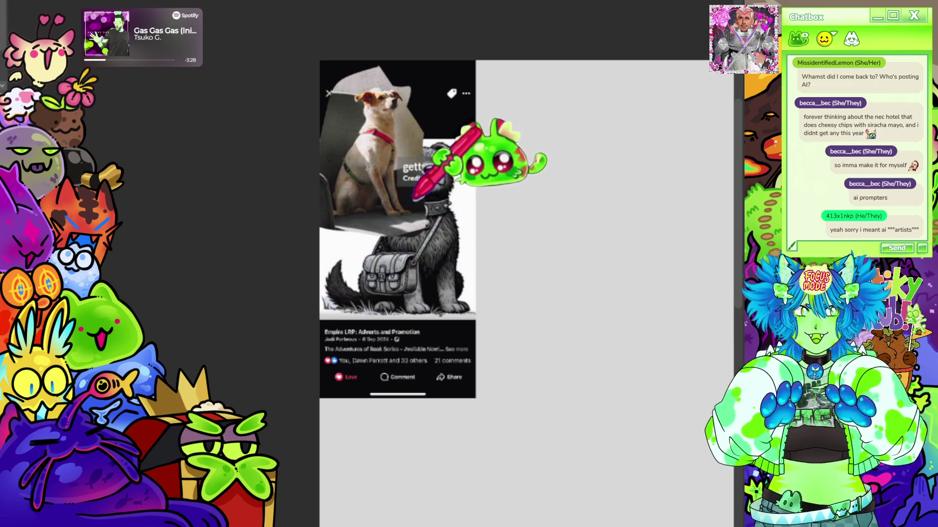
scroll(364, 217, "down", 3)
scroll(438, 230, "up", 4)
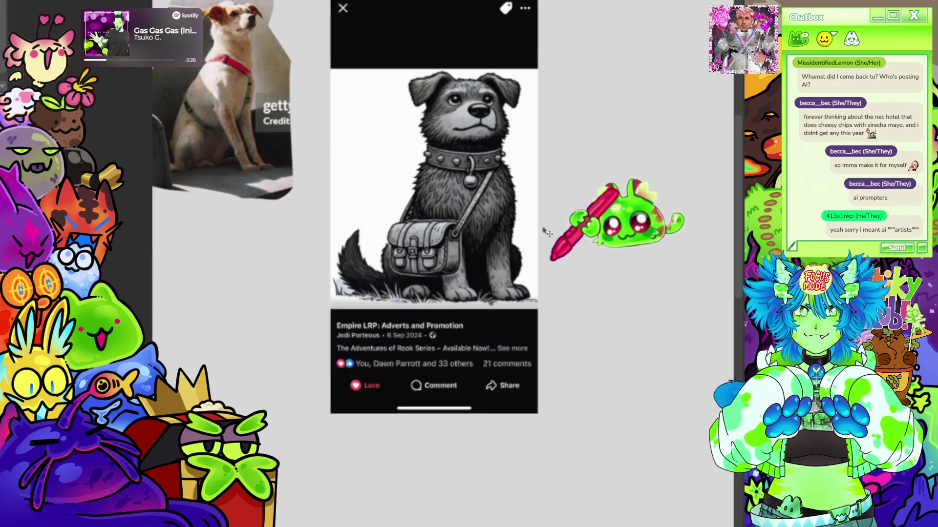
Move the black dog illustration beside the tan dog photo at the page's top-left
scroll(522, 211, "up", 2)
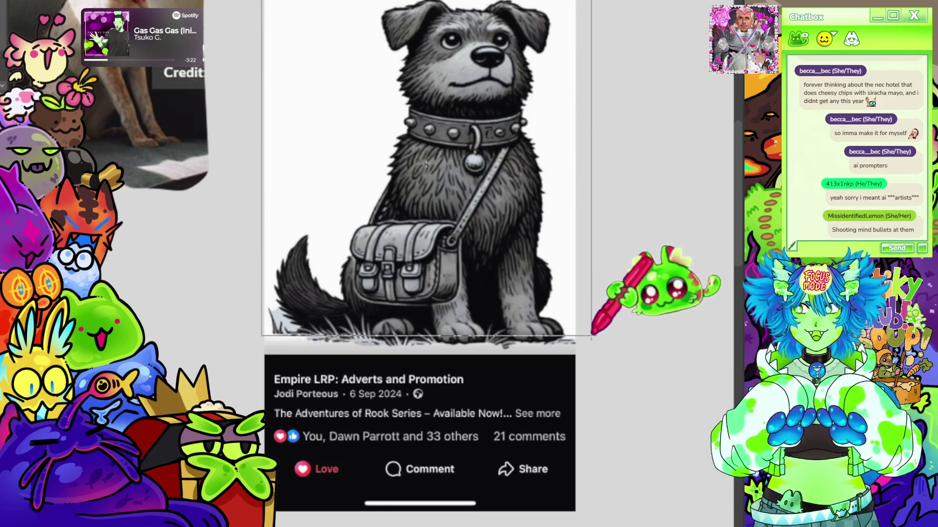
key("ctrl+t")
key("Return")
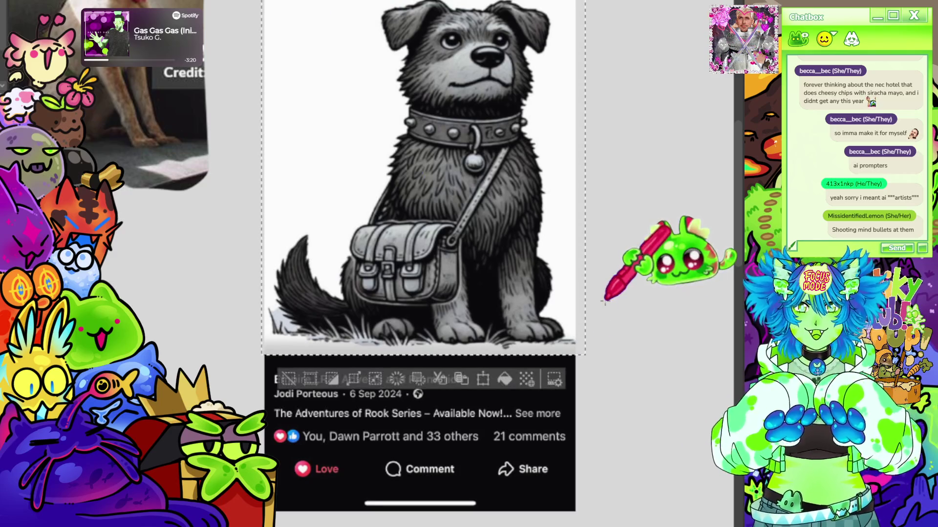
scroll(549, 320, "down", 2)
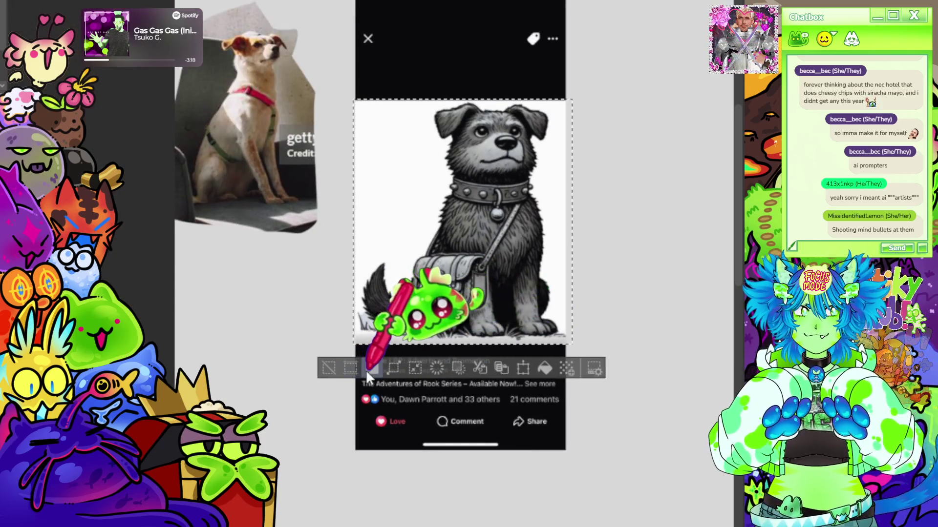
left_click(367, 369)
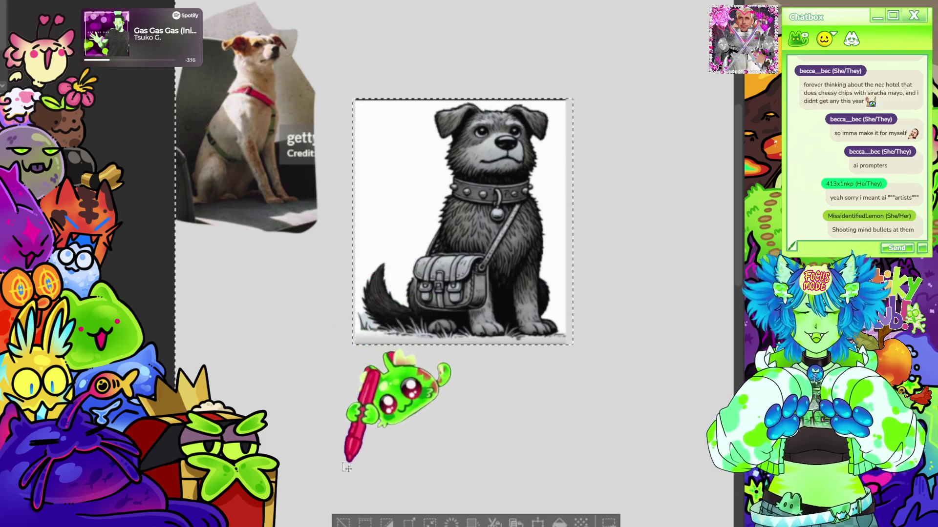
left_click_drag(504, 337, 367, 353)
scroll(368, 353, "down", 5)
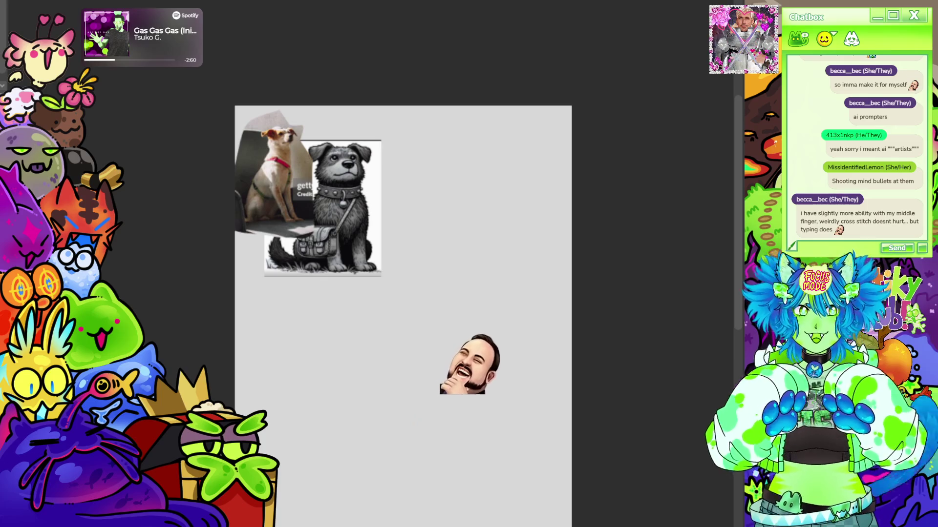
scroll(403, 317, "down", 2)
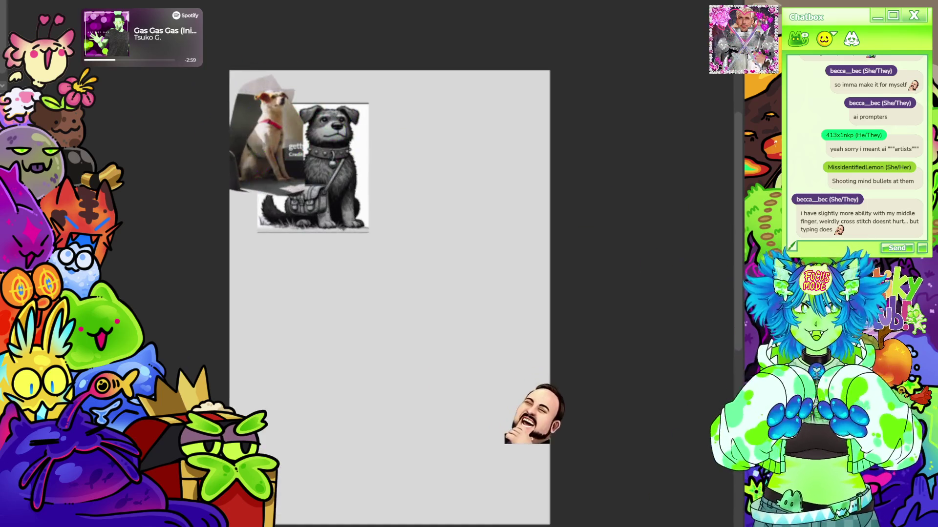
key("ctrl+Tab")
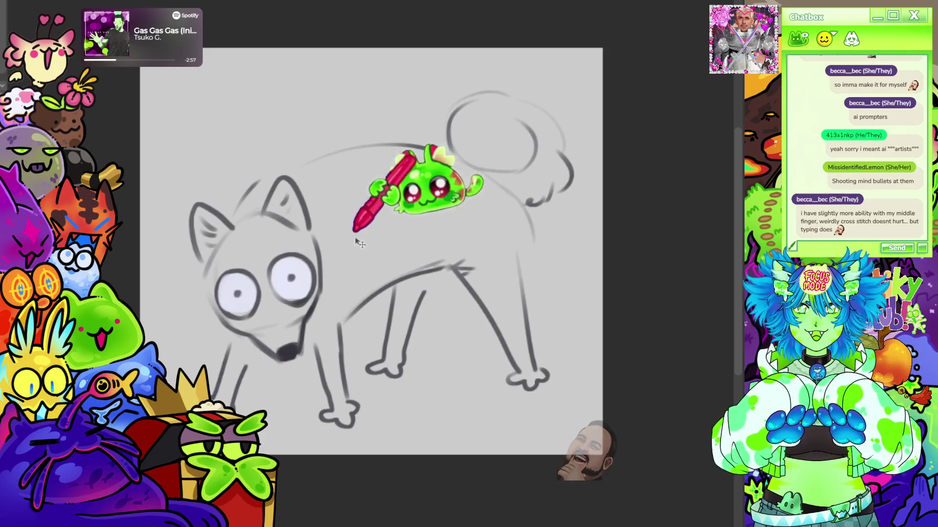
scroll(306, 185, "up", 2)
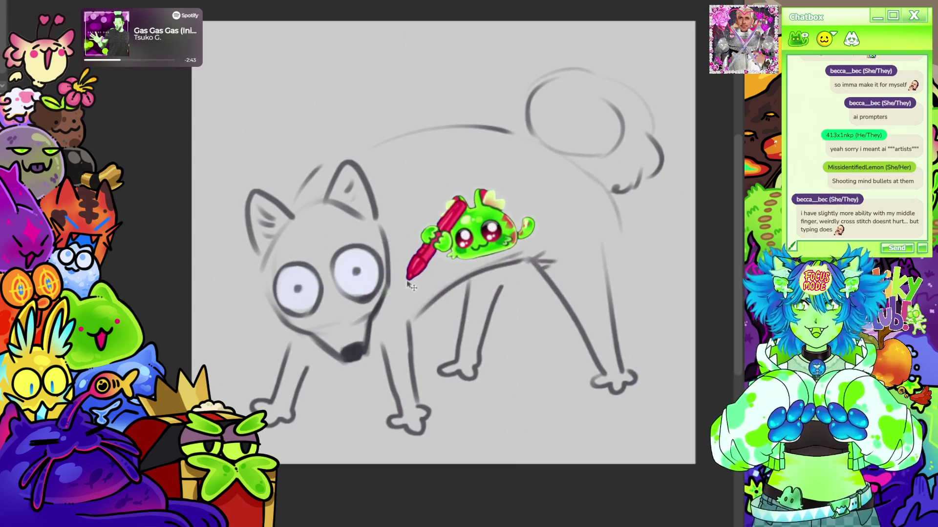
scroll(410, 286, "down", 1)
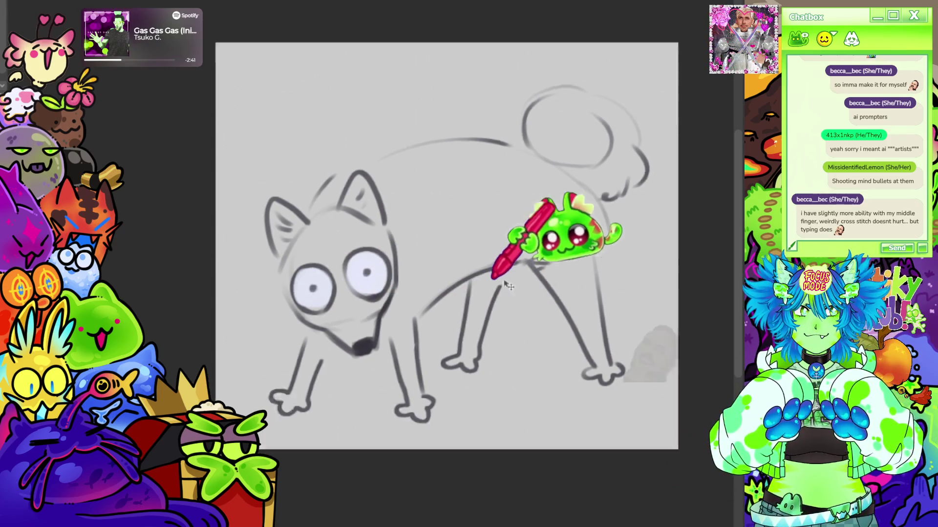
scroll(467, 272, "down", 1)
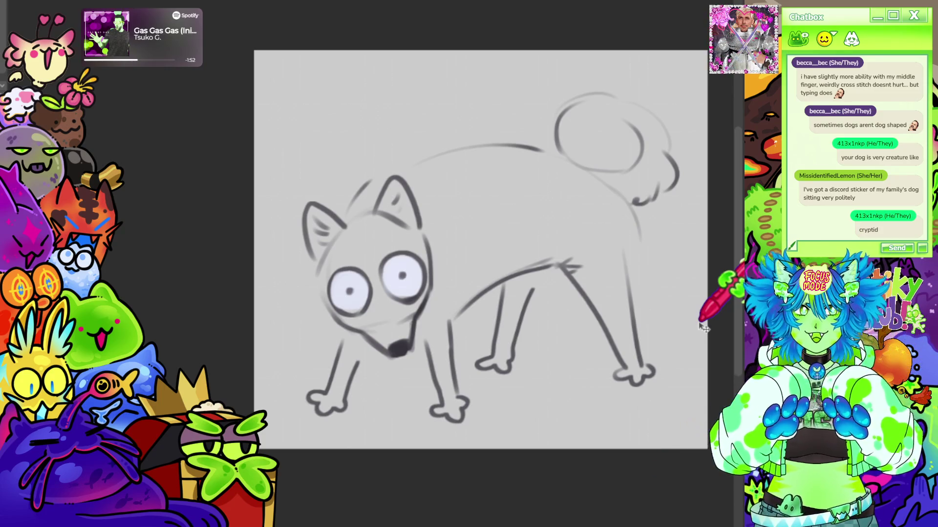
scroll(537, 332, "down", 2)
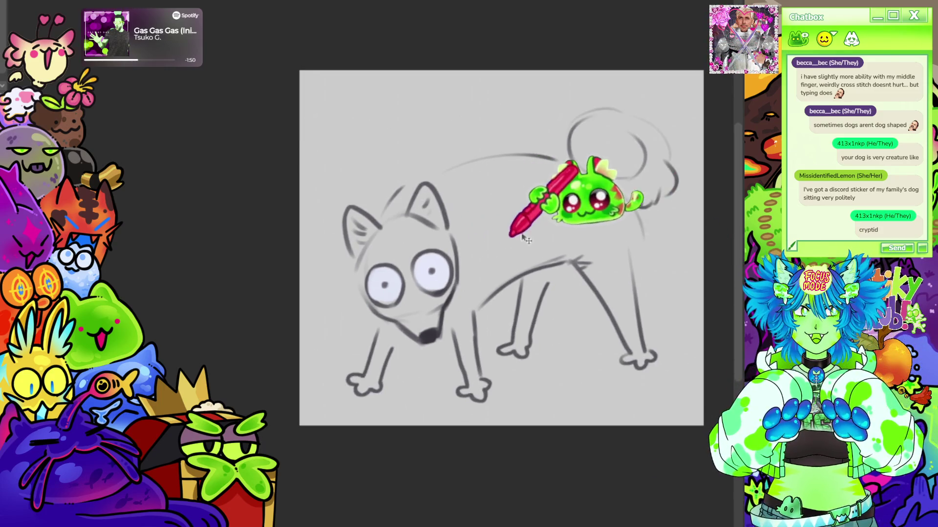
scroll(484, 233, "up", 2)
scroll(513, 157, "down", 2)
scroll(312, 136, "up", 2)
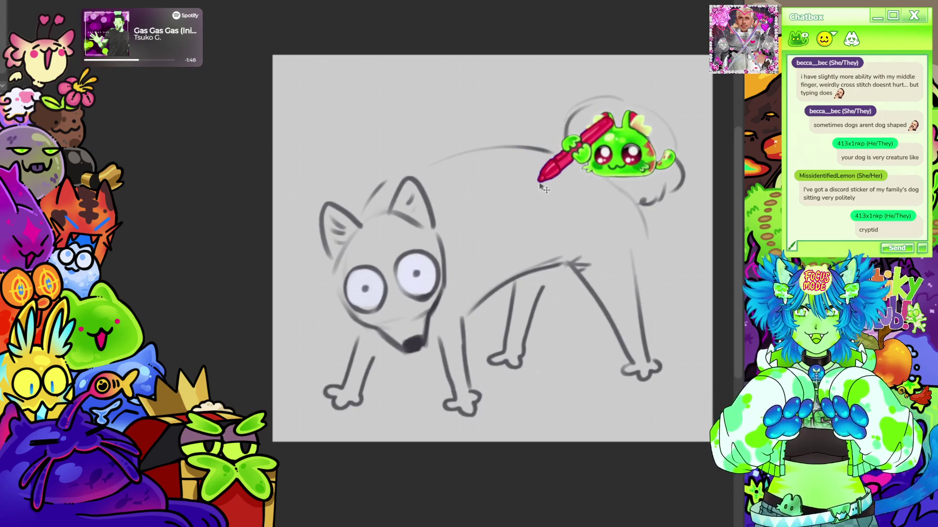
scroll(482, 189, "down", 1)
scroll(565, 199, "up", 2)
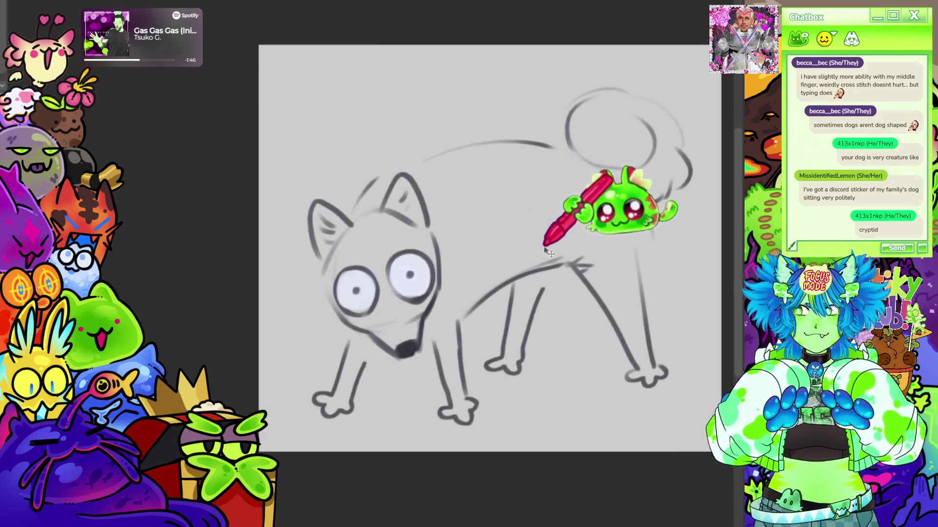
scroll(627, 215, "up", 1)
scroll(486, 210, "down", 1)
scroll(630, 381, "up", 1)
scroll(475, 320, "down", 1)
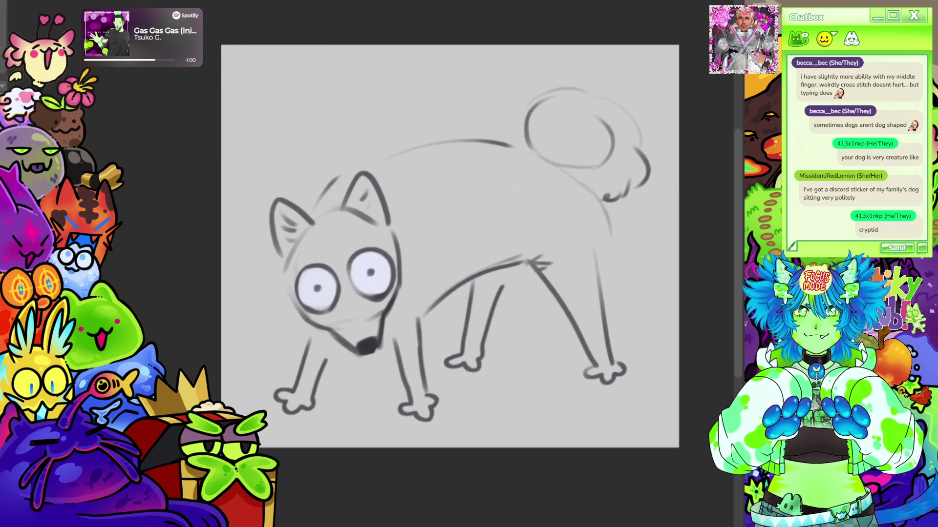
key("ctrl+Tab")
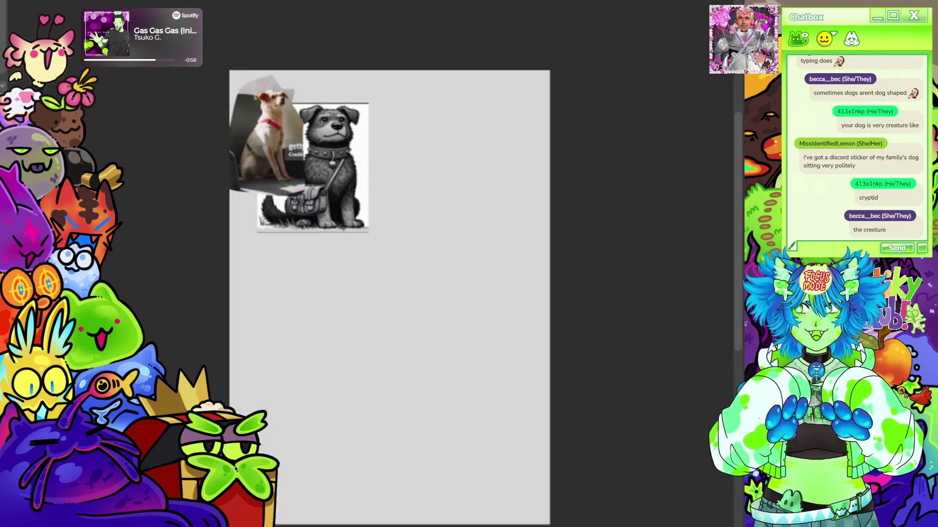
Sketch a loose head circle in three pencil strokes to the right of the references
scroll(390, 293, "down", 2)
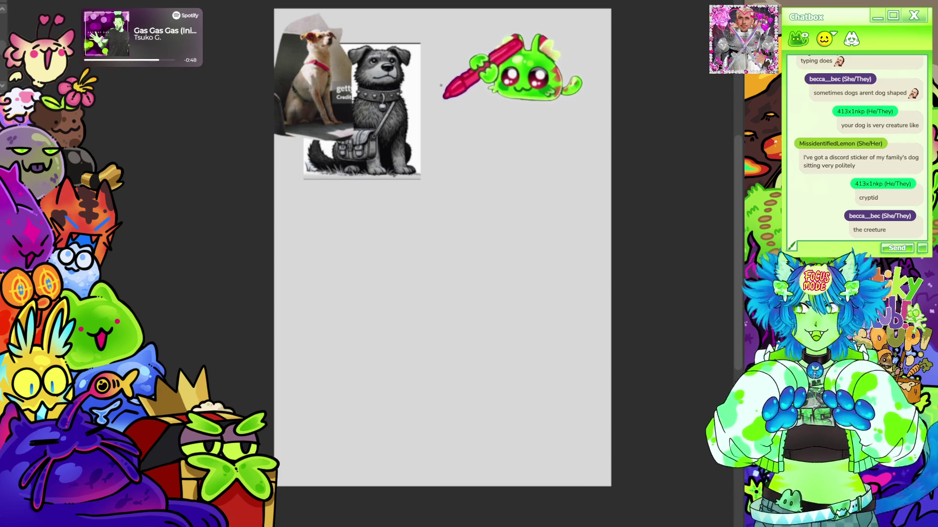
mouse_move(451, 183)
left_mouse_down()
mouse_move(437, 166)
mouse_move(452, 109)
mouse_move(487, 106)
left_mouse_up()
left_click_drag(451, 184, 491, 187)
mouse_move(487, 107)
left_mouse_down()
mouse_move(517, 153)
mouse_move(496, 185)
left_mouse_up()
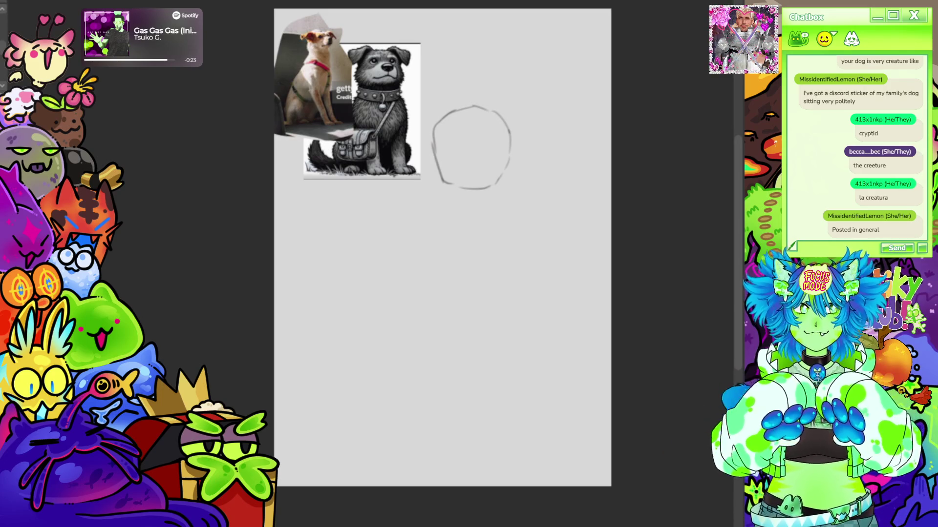
left_click_drag(441, 246, 476, 281)
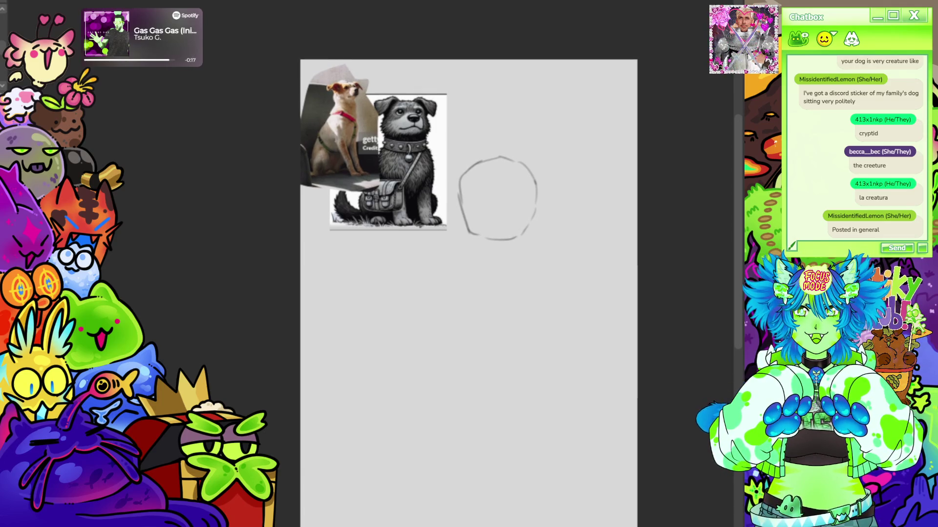
Draw a curved vertical centre guideline down the head circle, discarding the horizontal one
scroll(390, 217, "up", 3)
left_click_drag(537, 220, 452, 391)
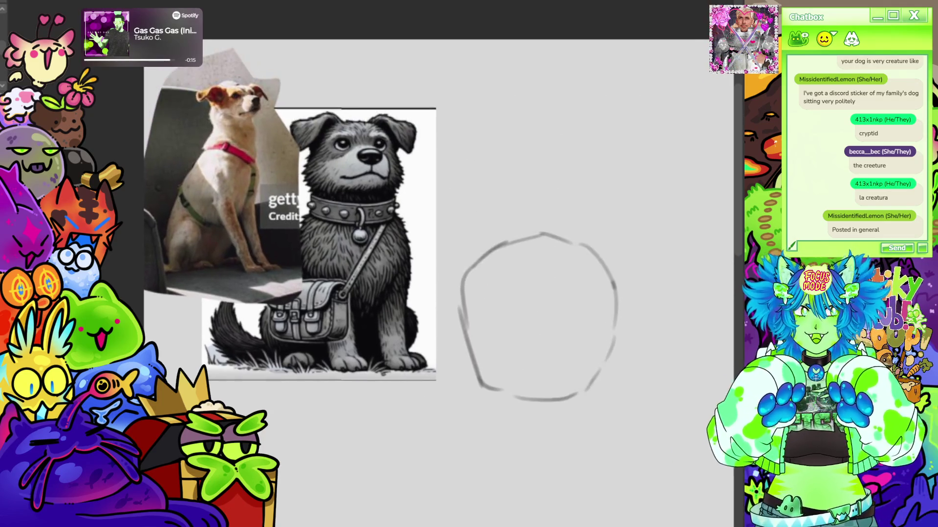
mouse_move(540, 235)
left_mouse_down()
mouse_move(581, 315)
mouse_move(577, 373)
left_mouse_up()
left_click_drag(632, 300, 477, 320)
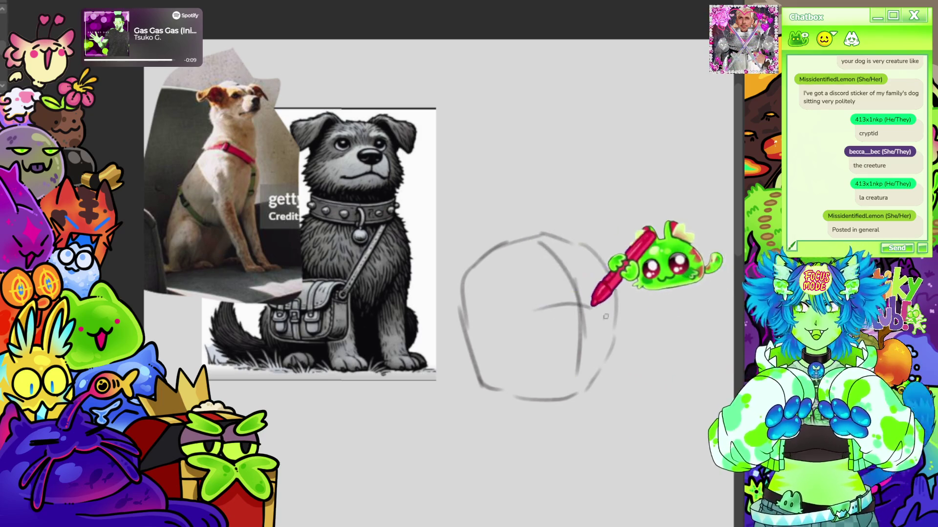
key("ctrl+z")
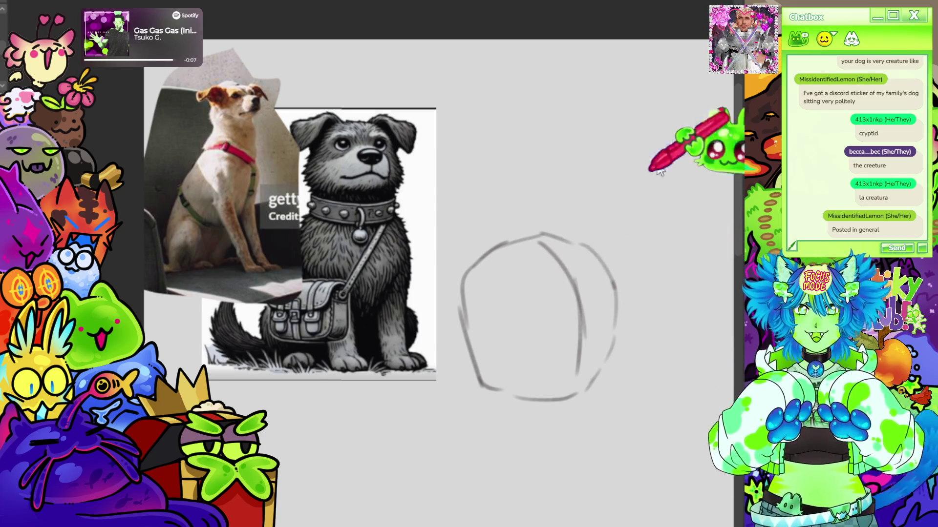
Sketch the top curve of the head and an ear rising at its upper right
scroll(488, 244, "down", 5)
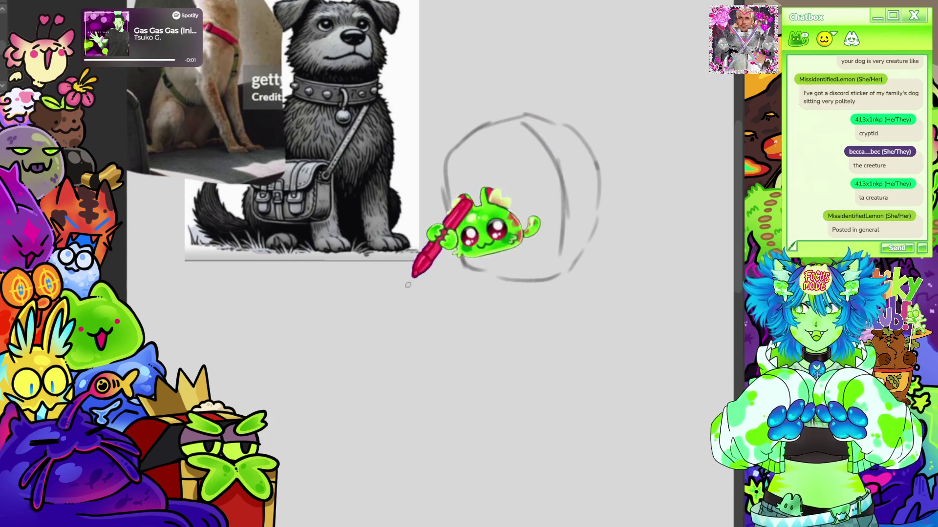
scroll(430, 215, "up", 2)
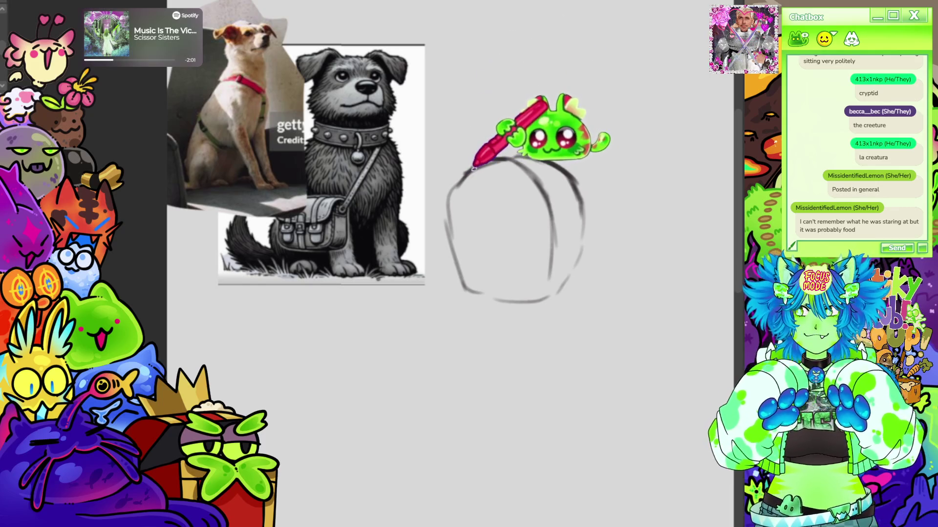
mouse_move(449, 198)
left_mouse_down()
mouse_move(494, 168)
mouse_move(446, 225)
mouse_move(559, 166)
left_mouse_up()
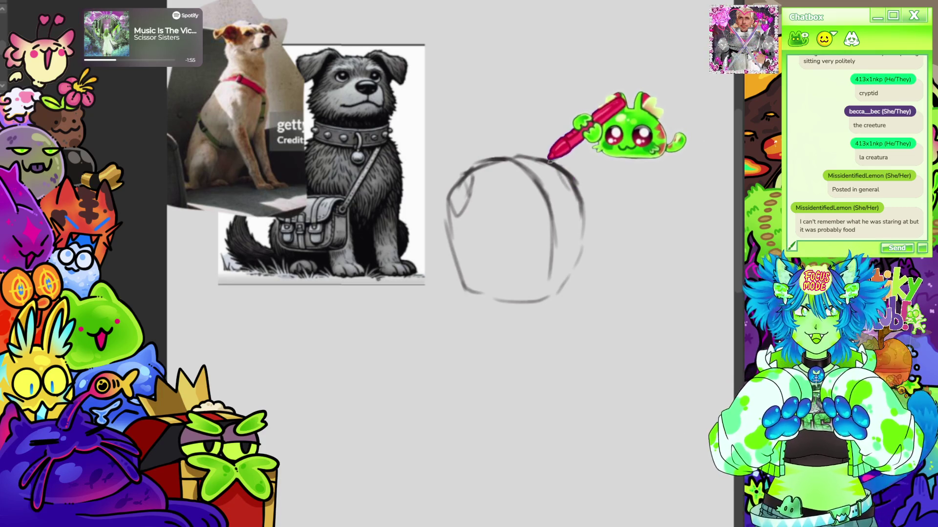
mouse_move(554, 158)
left_mouse_down()
mouse_move(566, 147)
mouse_move(603, 172)
left_mouse_up()
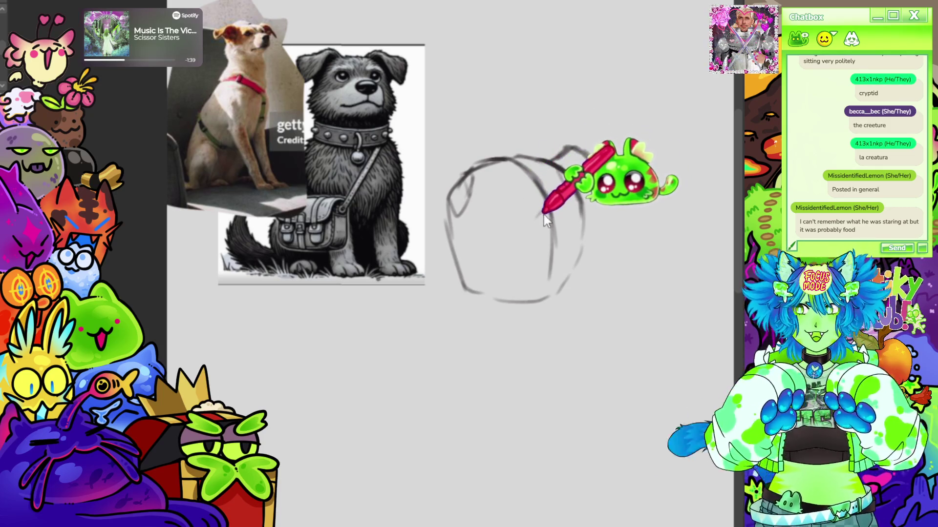
Draw the muzzle line across the head with a curled front and a nose at its tip
left_click_drag(546, 204, 526, 216)
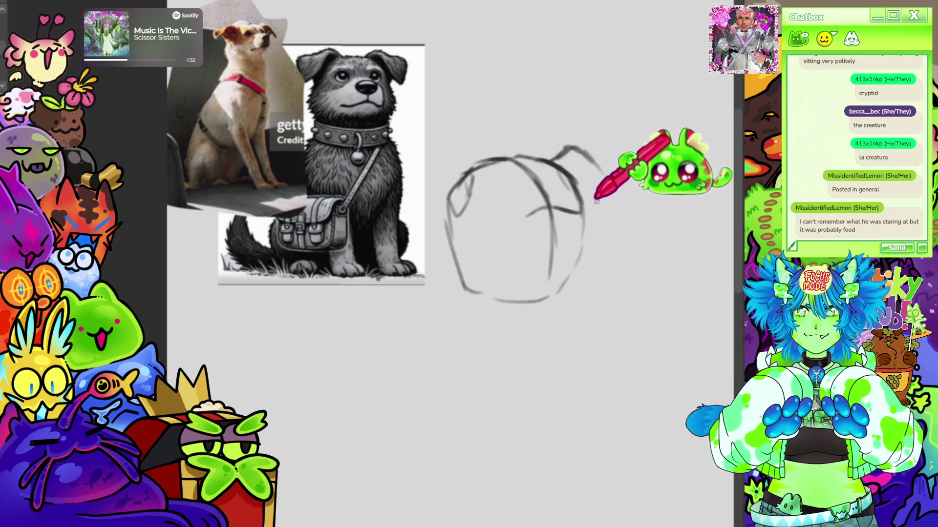
left_click_drag(561, 207, 602, 224)
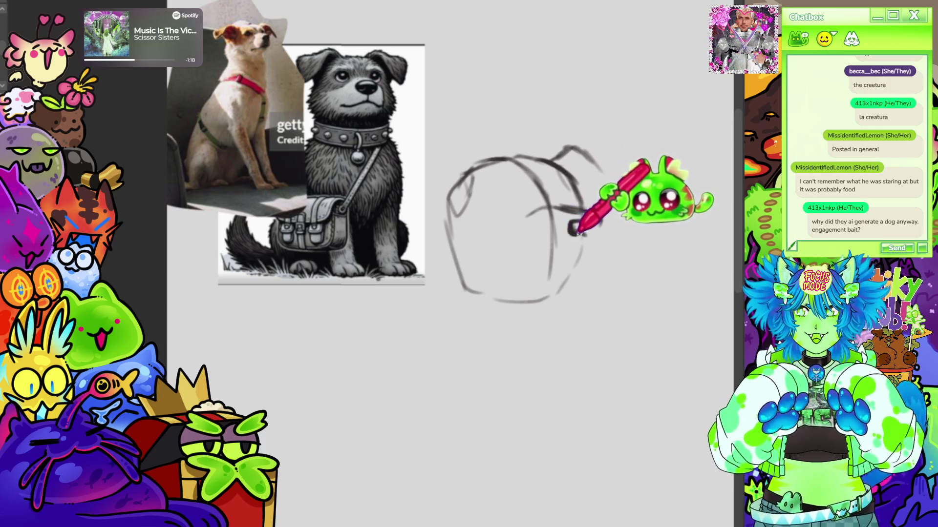
left_click_drag(569, 234, 600, 218)
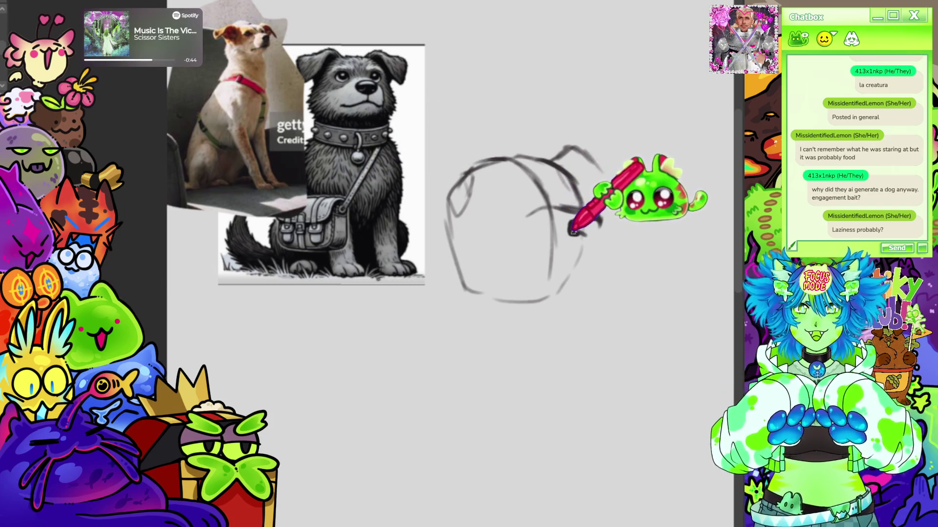
mouse_move(577, 231)
left_mouse_down()
mouse_move(617, 199)
mouse_move(586, 209)
left_mouse_up()
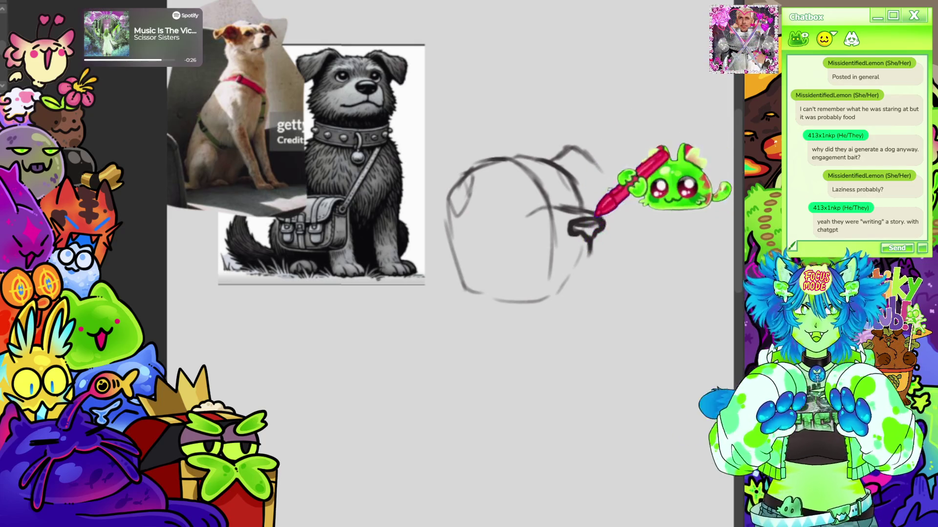
Add a mouth line under the muzzle and an oval eye, and refine the ear
left_click_drag(522, 269, 591, 259)
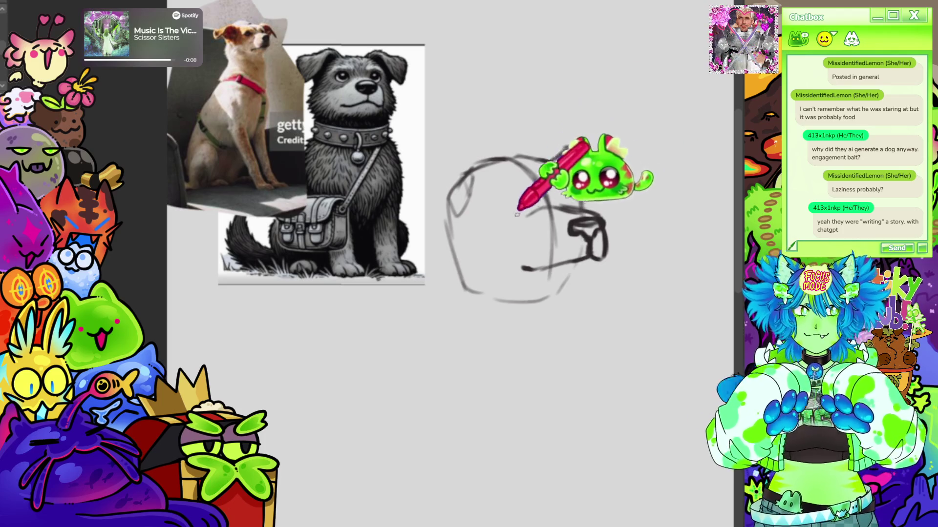
left_click_drag(494, 219, 509, 198)
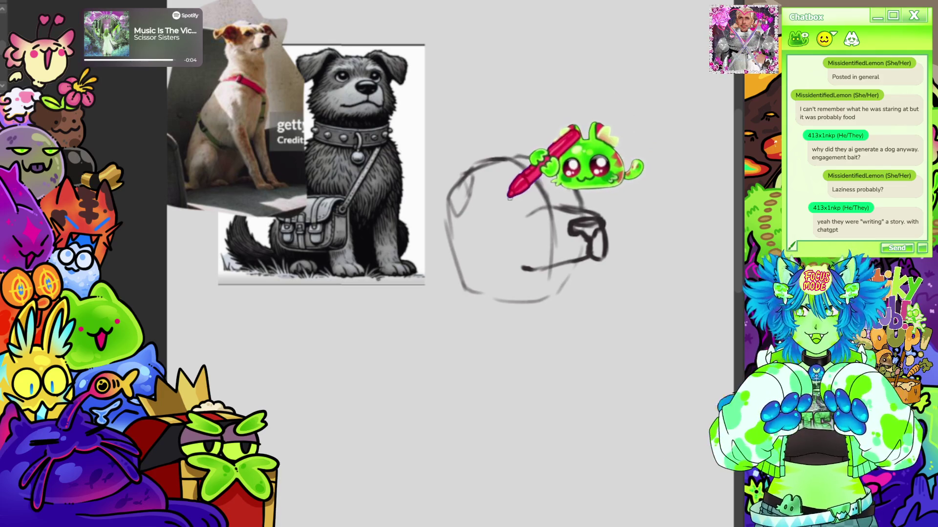
left_click_drag(517, 201, 519, 207)
left_click_drag(557, 180, 601, 171)
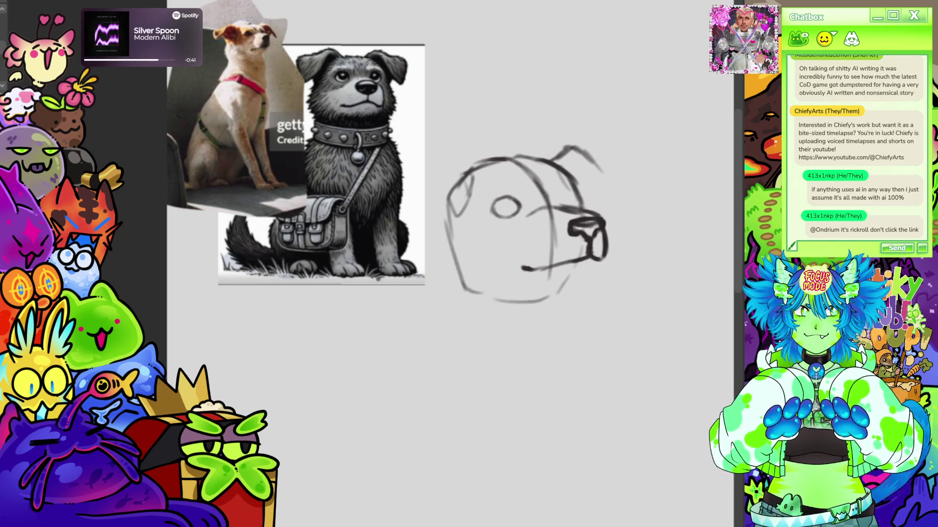
Zoom the canvas in and out to inspect the dog-head sketch beside the reference photos
scroll(509, 184, "down", 2)
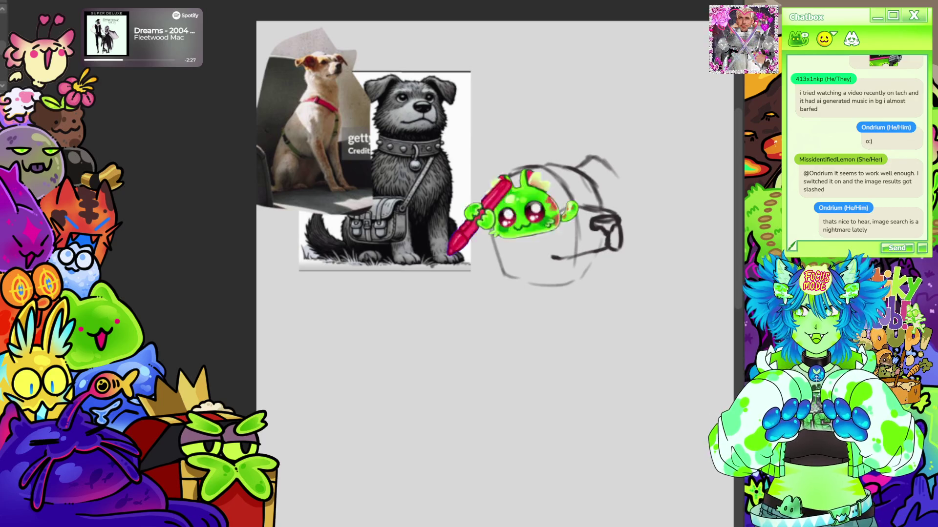
scroll(409, 171, "down", 1)
scroll(529, 103, "up", 2)
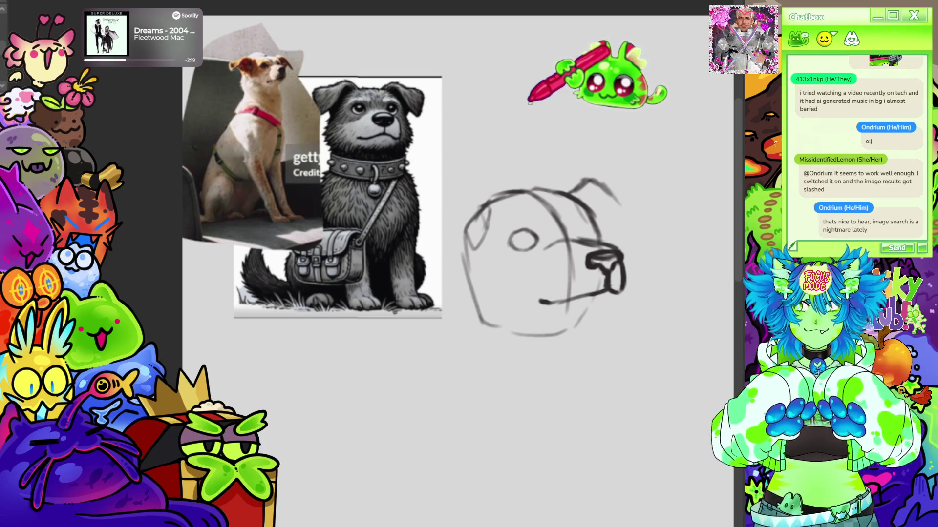
scroll(415, 232, "down", 3)
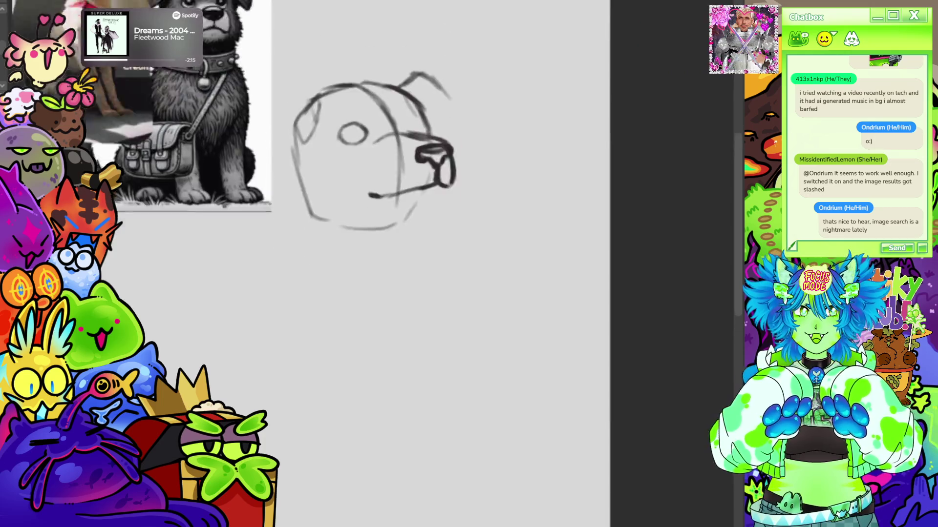
scroll(425, 200, "up", 1)
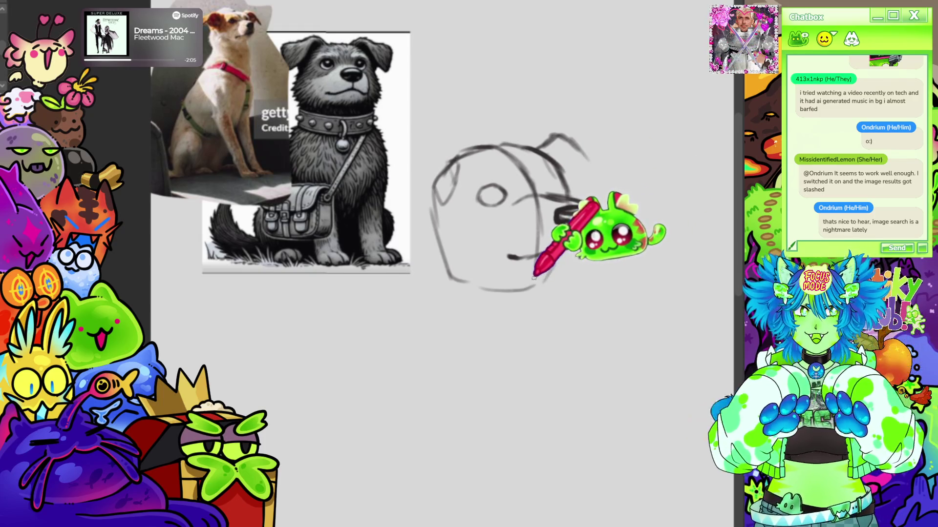
Redraw the nose loop, extend it downward, sketch neck lines under the chin, and add a top-left head stroke
mouse_move(566, 261)
left_mouse_down()
mouse_move(588, 244)
mouse_move(568, 208)
mouse_move(563, 215)
left_mouse_up()
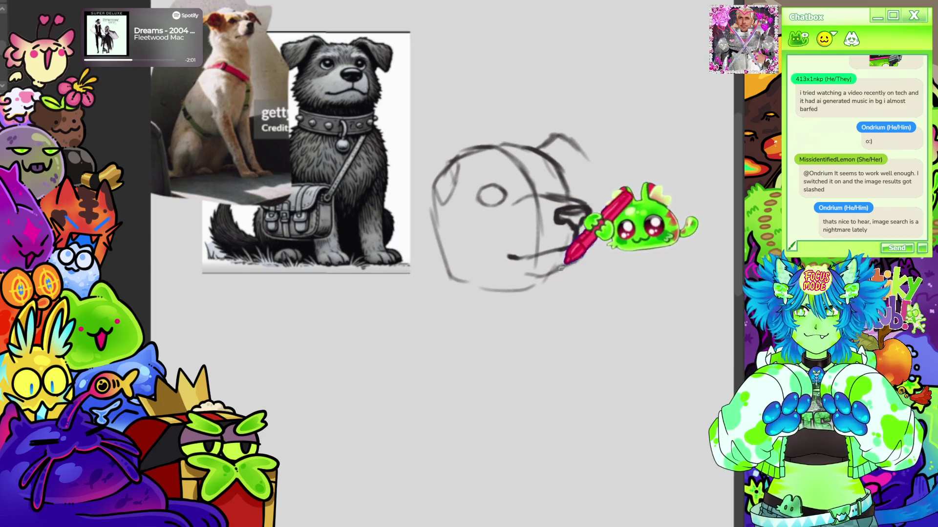
mouse_move(550, 278)
left_mouse_down()
mouse_move(581, 254)
mouse_move(561, 311)
left_mouse_up()
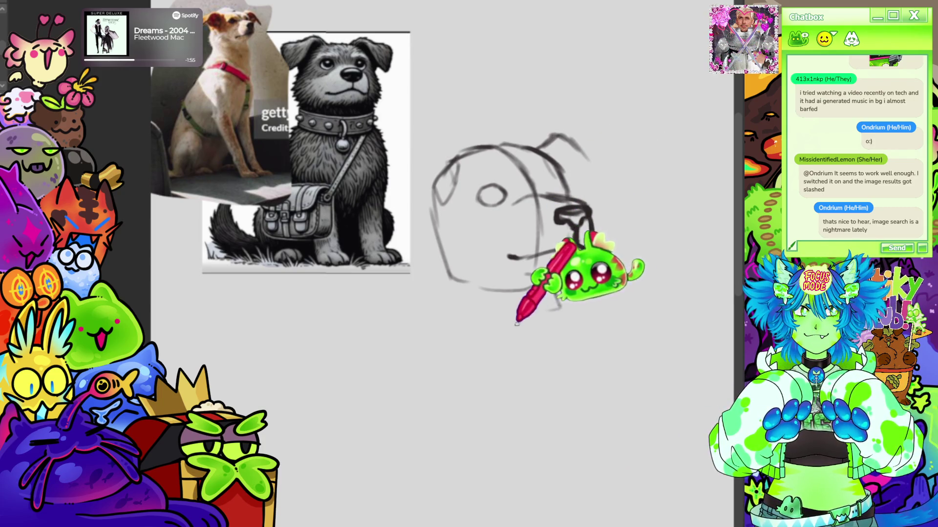
mouse_move(555, 307)
left_mouse_down()
mouse_move(552, 277)
mouse_move(552, 324)
left_mouse_up()
left_click_drag(586, 200, 632, 231)
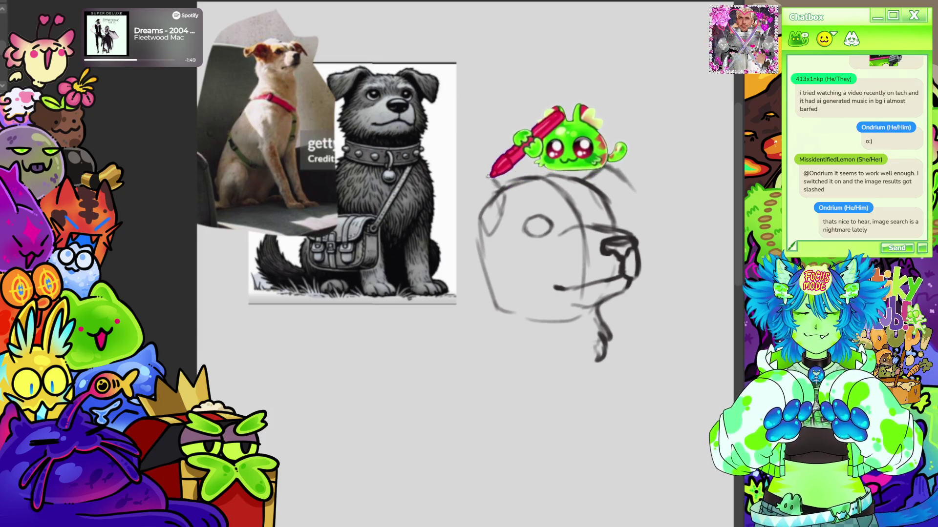
left_click_drag(483, 175, 499, 187)
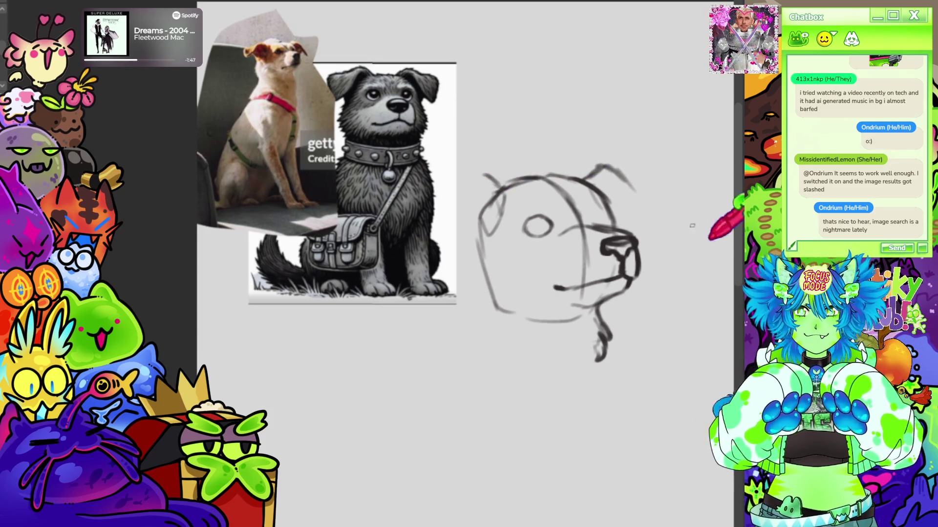
Drag the grey dog reference down and left beneath the tan dog photo
mouse_move(201, 8)
left_mouse_down()
mouse_move(276, 149)
mouse_move(463, 330)
left_mouse_up()
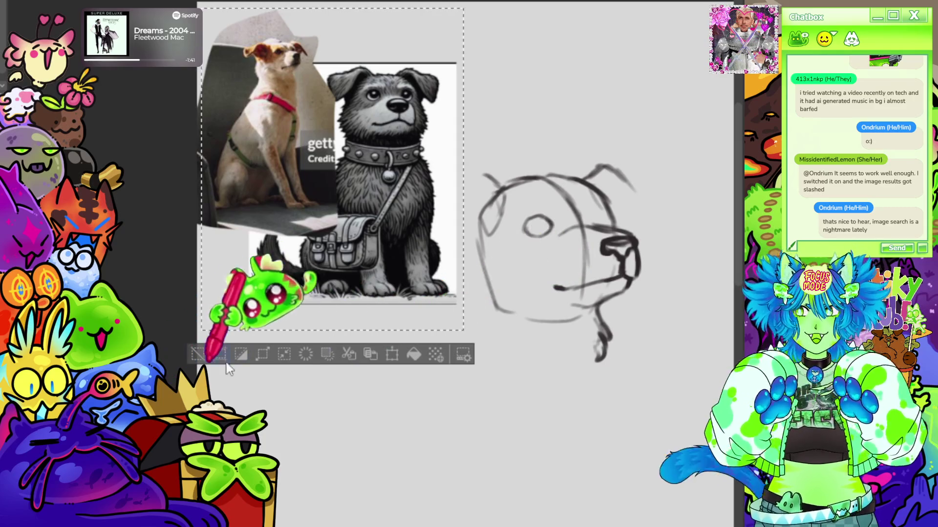
left_click(199, 354)
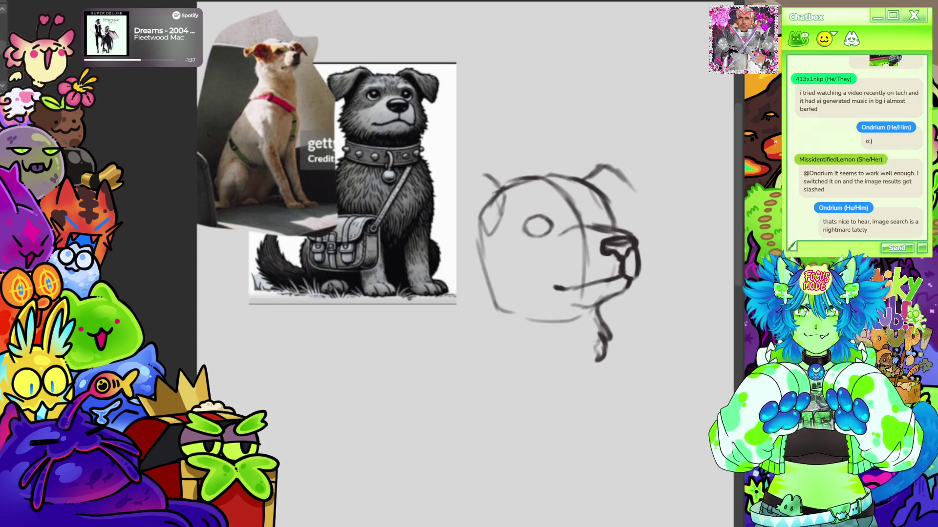
left_click_drag(351, 183, 310, 366)
scroll(440, 263, "down", 3)
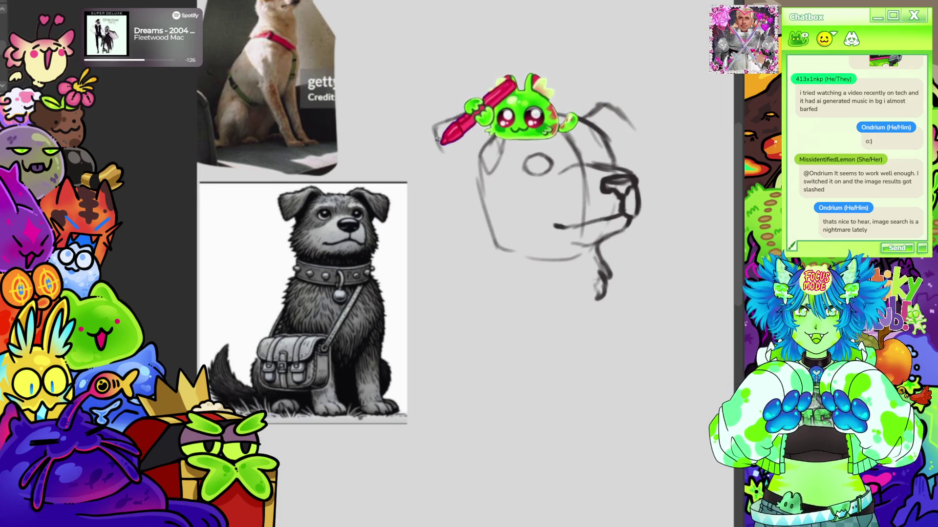
Outline the dog's left ear and ink a dark pupil into one eye
mouse_move(445, 136)
left_mouse_down()
mouse_move(433, 130)
mouse_move(439, 122)
mouse_move(436, 147)
mouse_move(462, 169)
left_mouse_up()
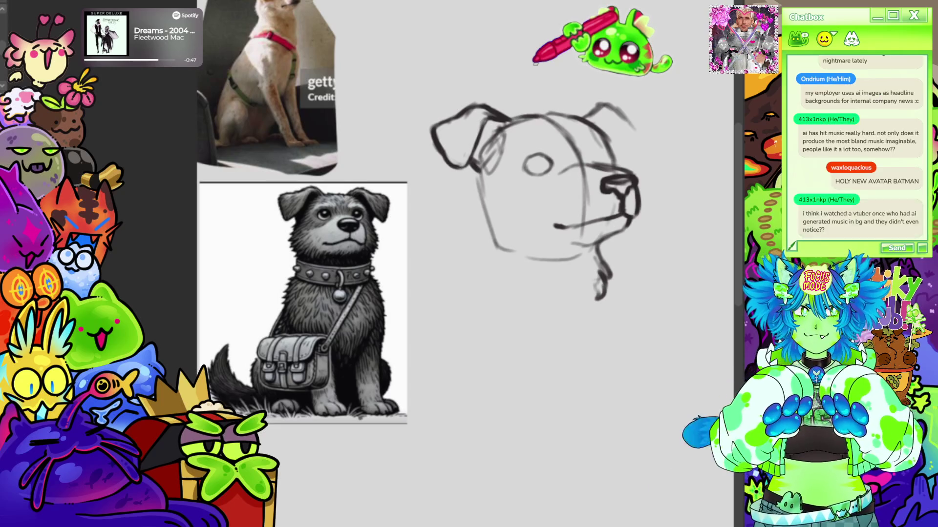
left_click_drag(644, 206, 649, 216)
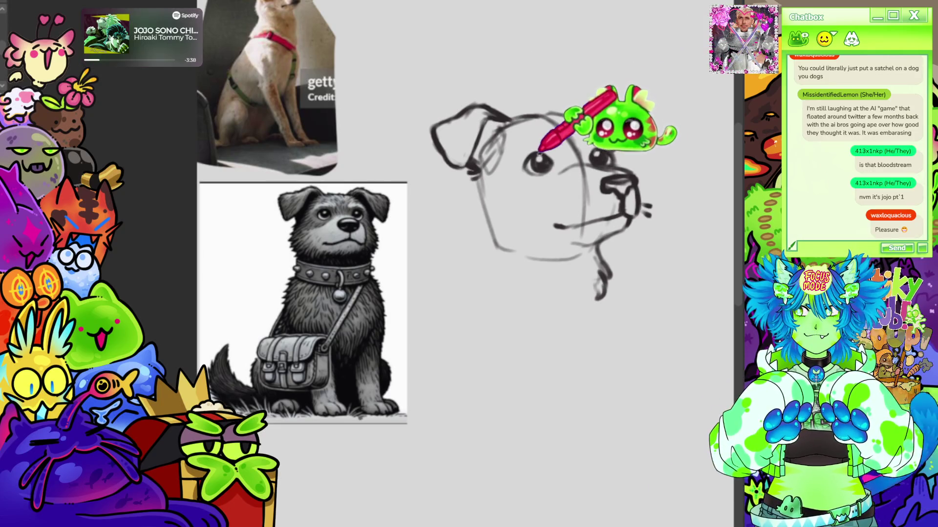
Ink a pupil into the other eye and add whisker marks right of the nose
left_click_drag(595, 154, 599, 158)
left_click_drag(534, 160, 546, 159)
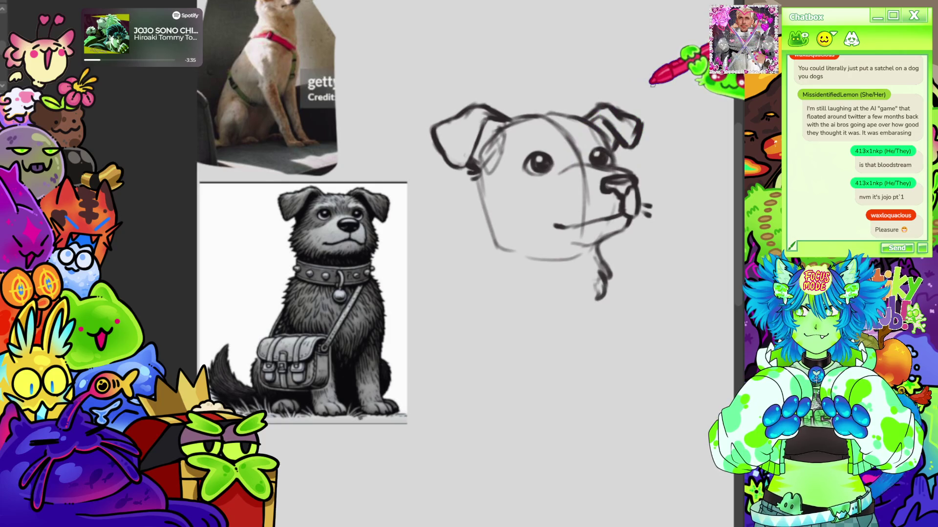
scroll(652, 84, "down", 5)
scroll(565, 147, "up", 5)
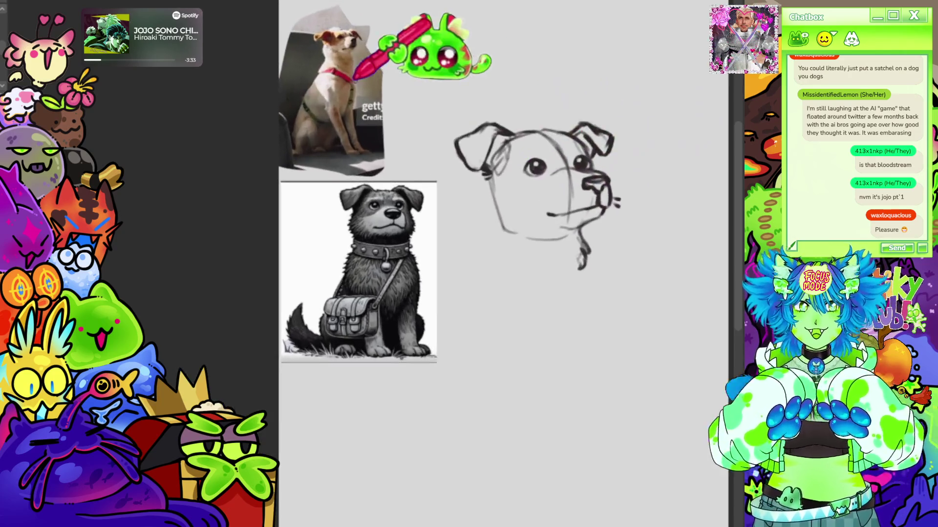
scroll(494, 199, "up", 2)
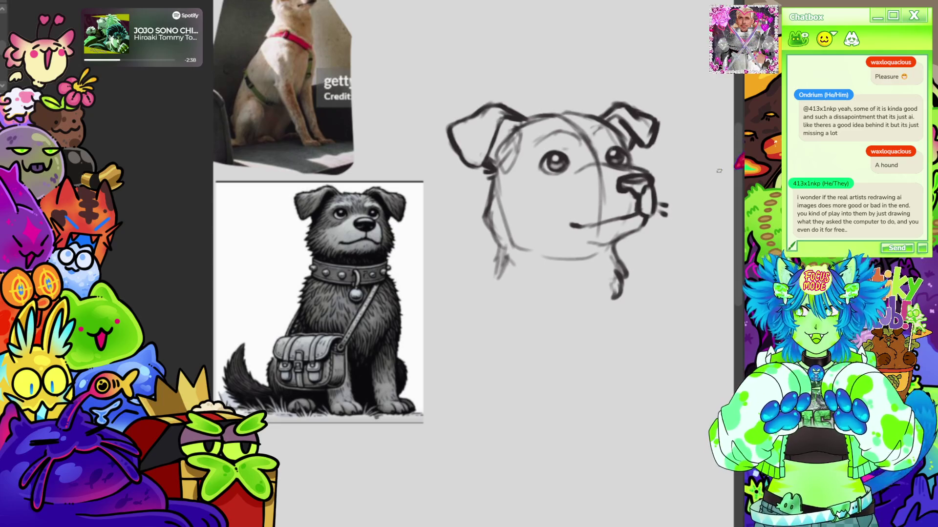
scroll(724, 170, "down", 1)
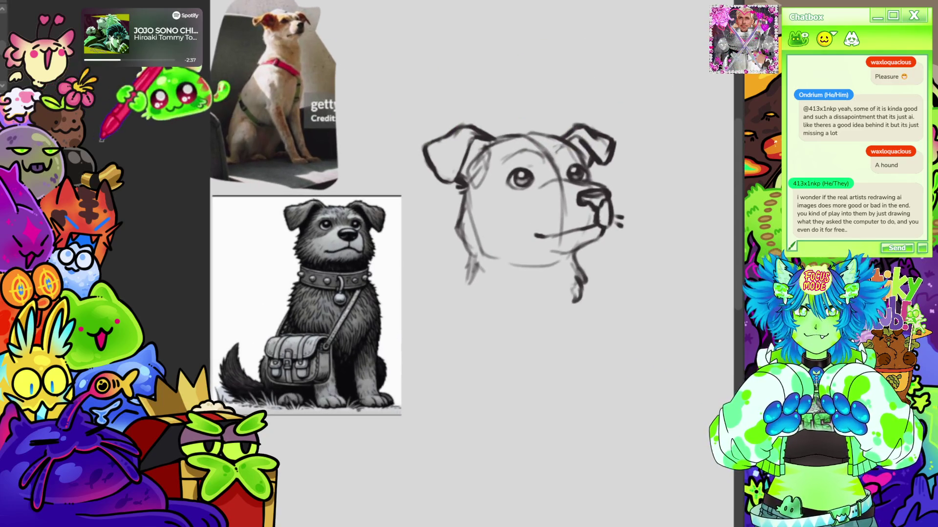
scroll(360, 146, "up", 1)
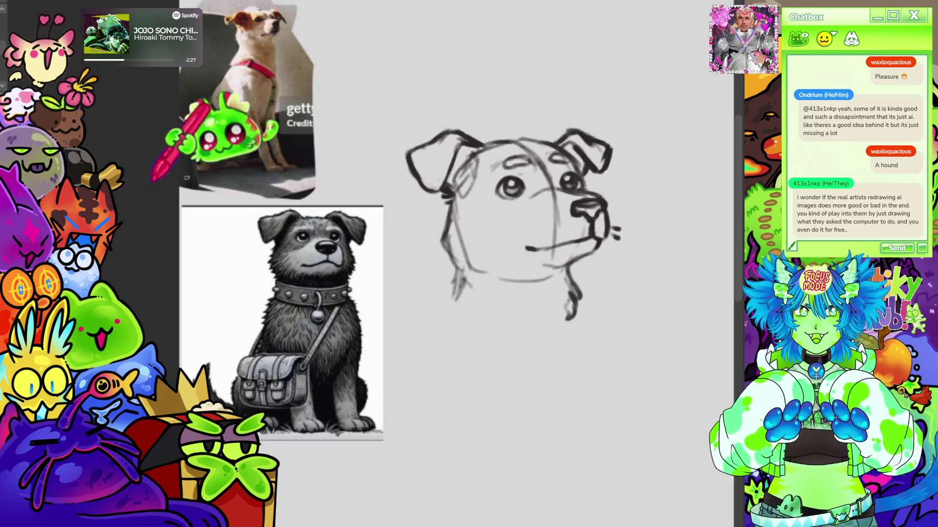
scroll(486, 156, "down", 2)
scroll(495, 111, "down", 2)
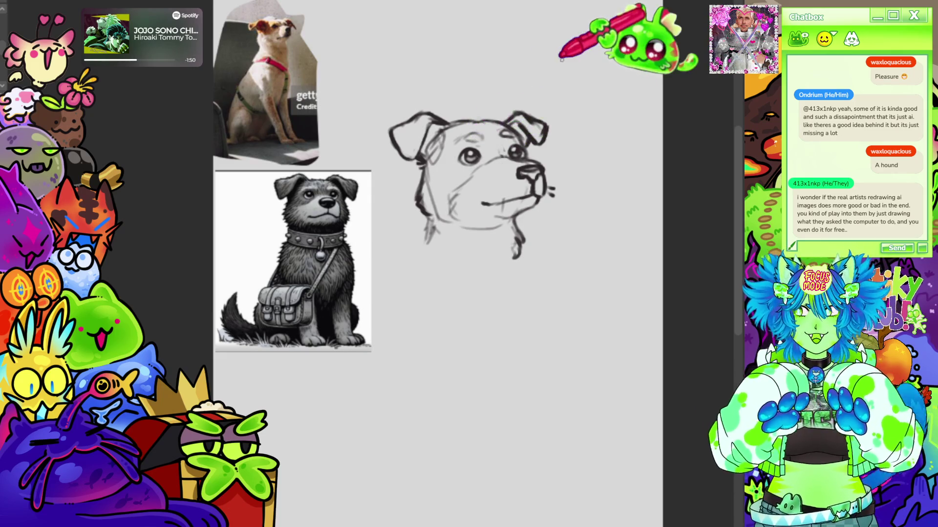
Draw the jaw line curving up along the chin, then add small whisker strokes by the nose
scroll(562, 58, "down", 3)
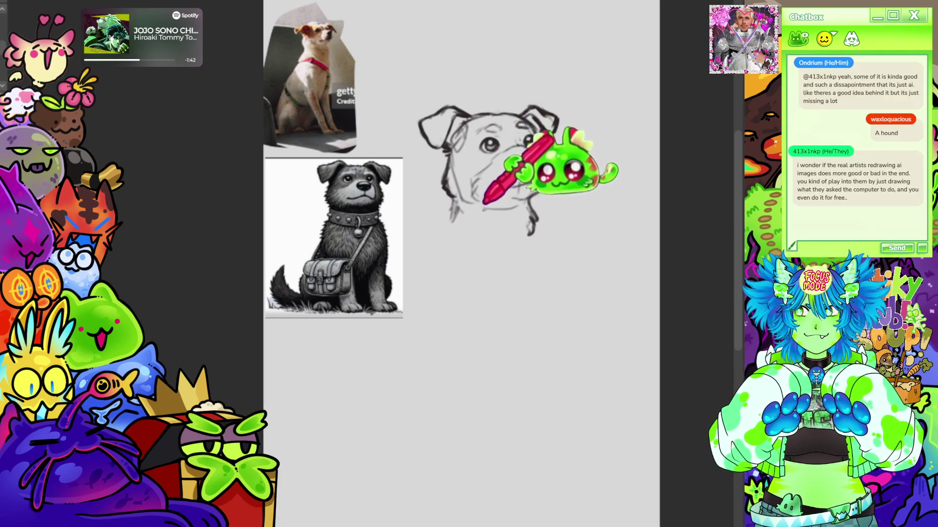
left_click_drag(456, 217, 516, 232)
left_click_drag(450, 216, 555, 213)
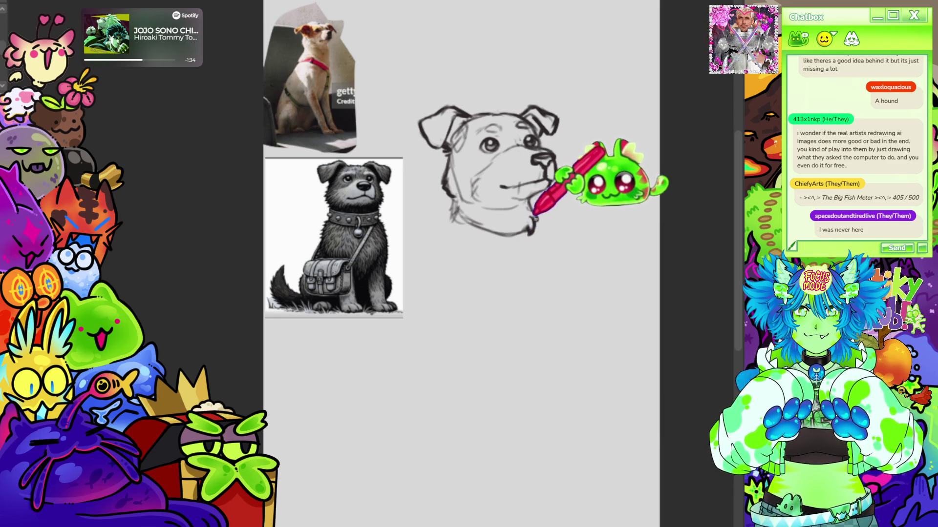
left_click_drag(558, 174, 564, 179)
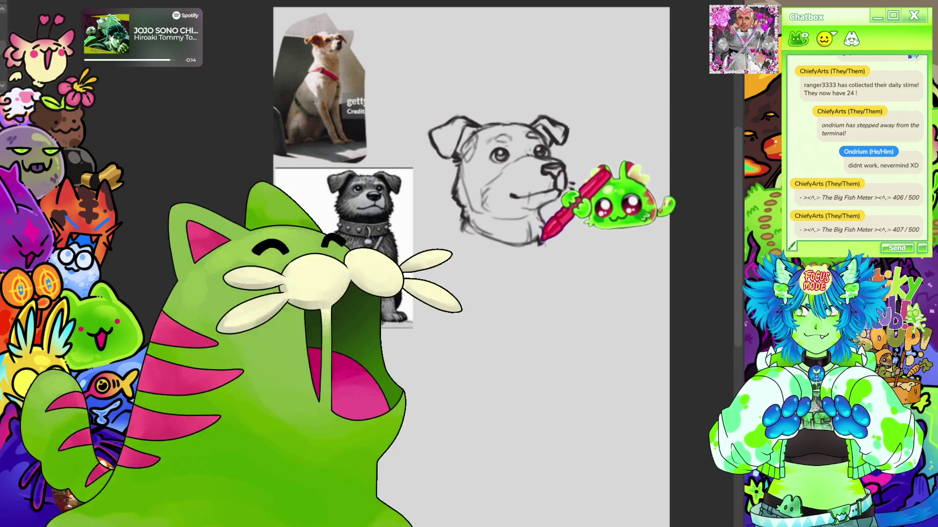
Sketch a long neck stroke down from the head and add whisker strokes beside the muzzle
left_click_drag(554, 282, 513, 335)
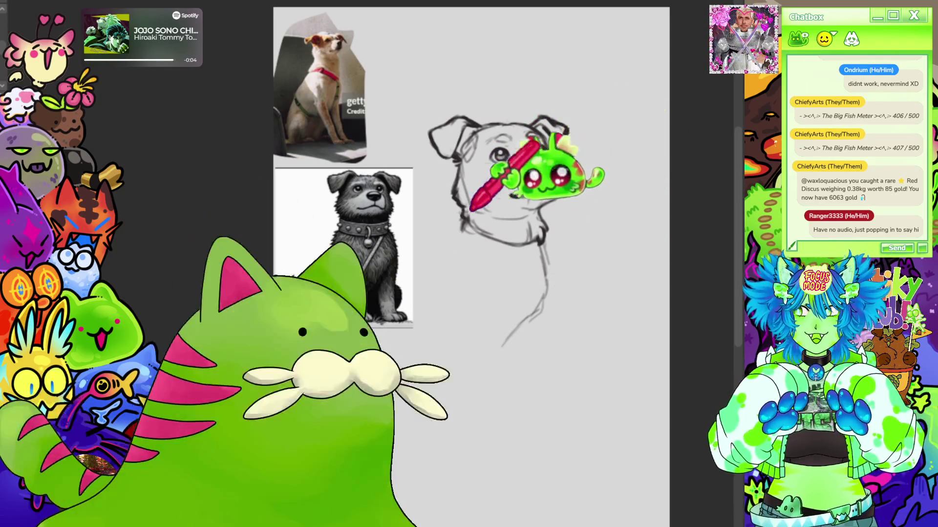
scroll(549, 181, "up", 1)
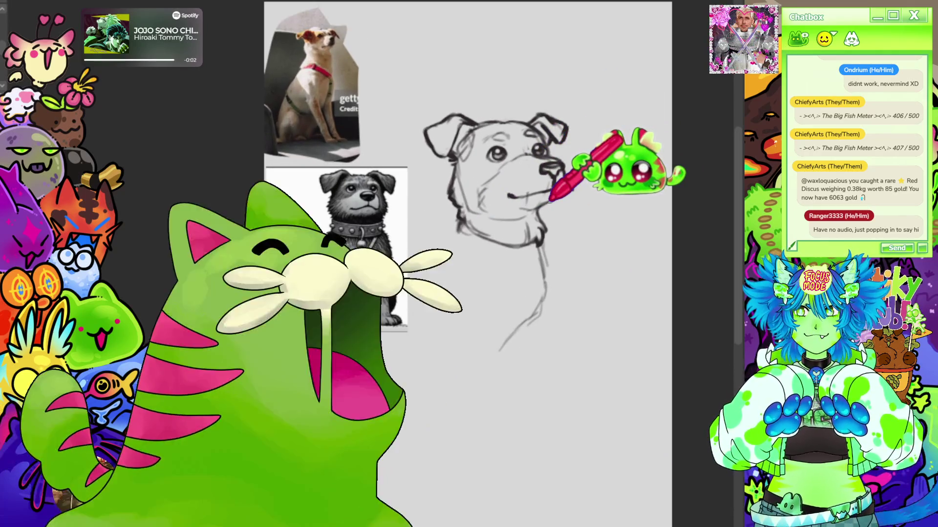
scroll(549, 198, "left", 1)
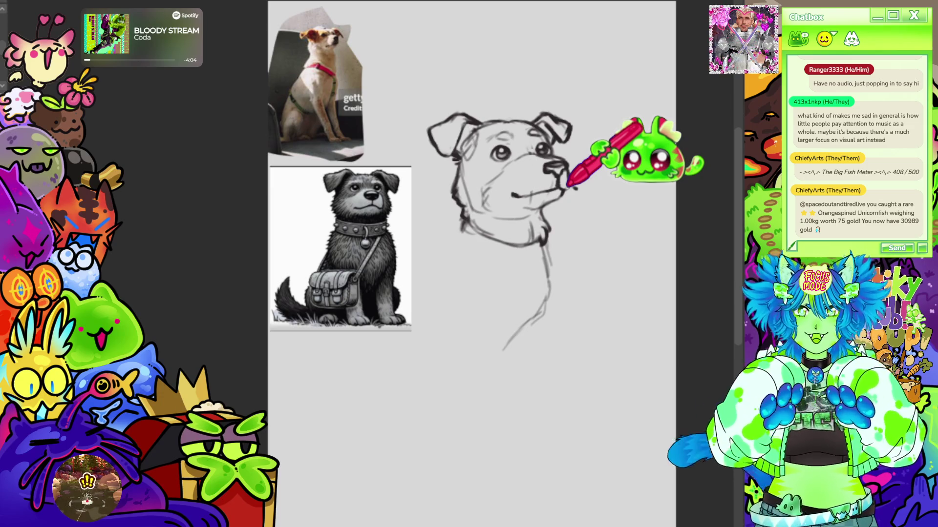
left_click_drag(572, 182, 577, 189)
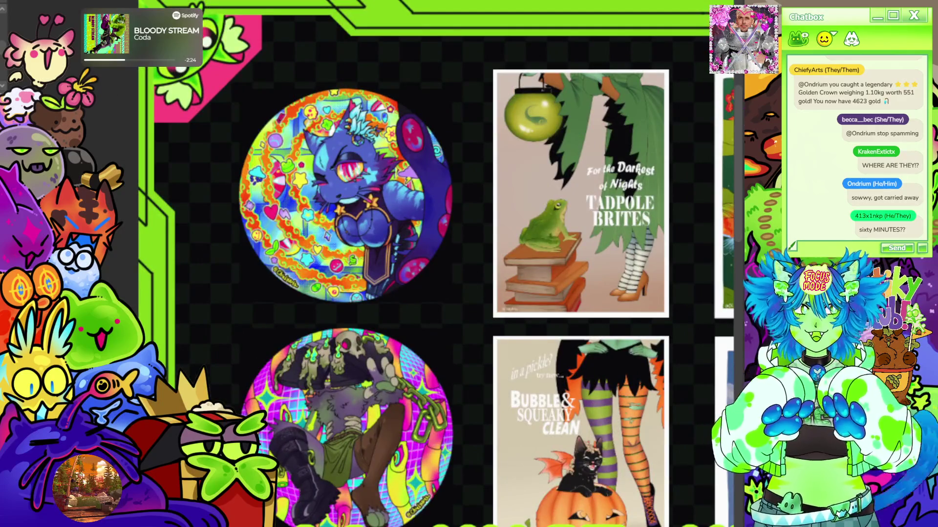
Scroll the artwork showcase and switch to the '!! HUGE UPDATE !!' sticker sheet with Ctrl+Tab
left_click_drag(735, 115, 736, 145)
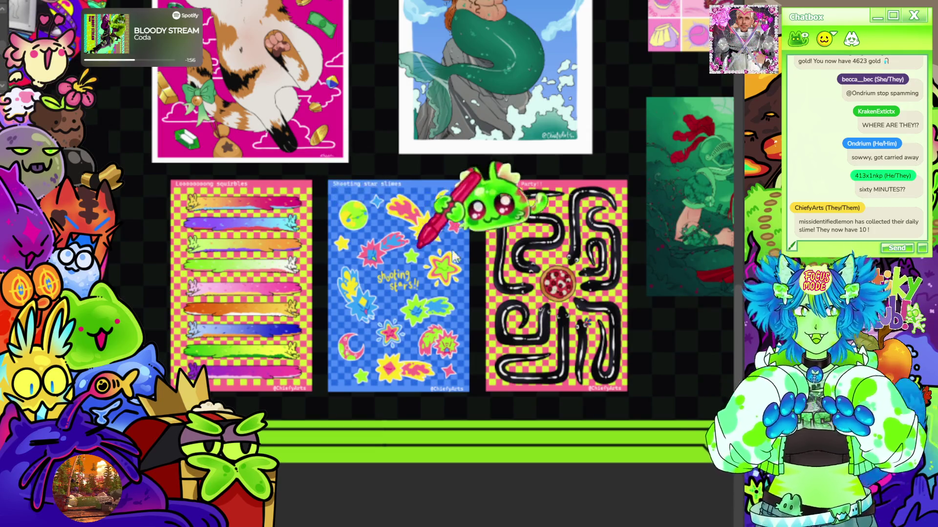
key("ctrl+Tab")
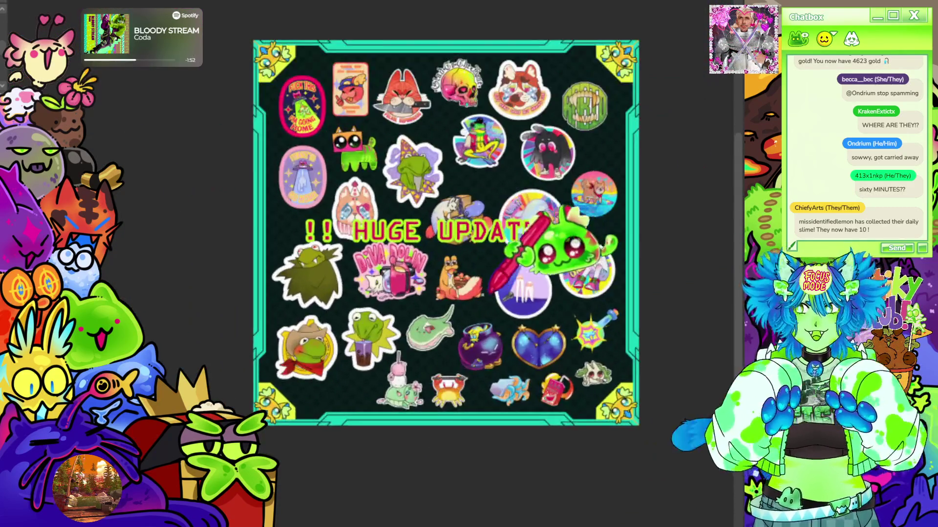
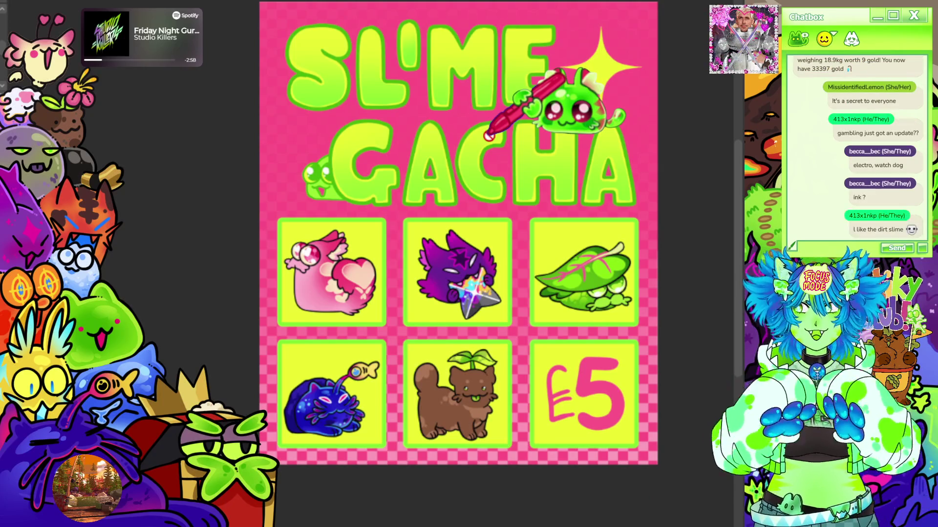
Zoom around the cat tile, then switch to the other open canvas of slime drop designs
scroll(439, 335, "up", 5)
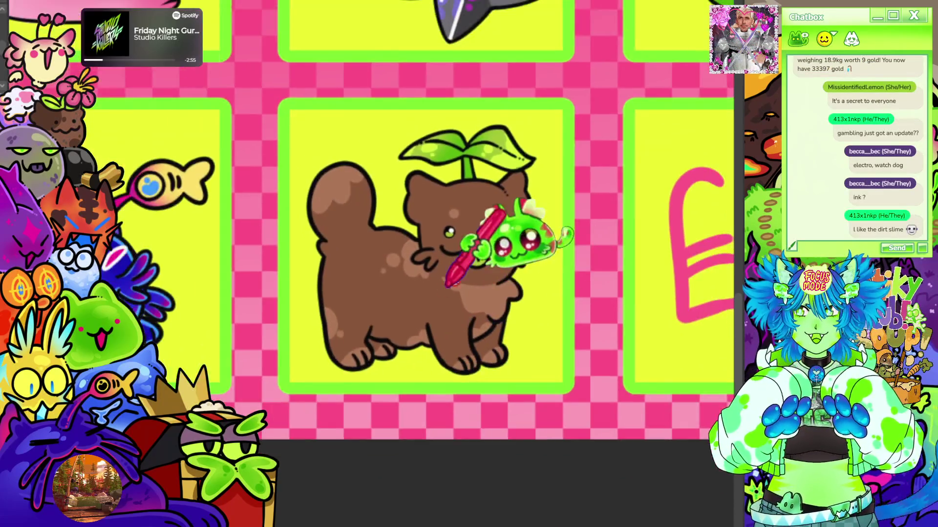
scroll(567, 254, "up", 2)
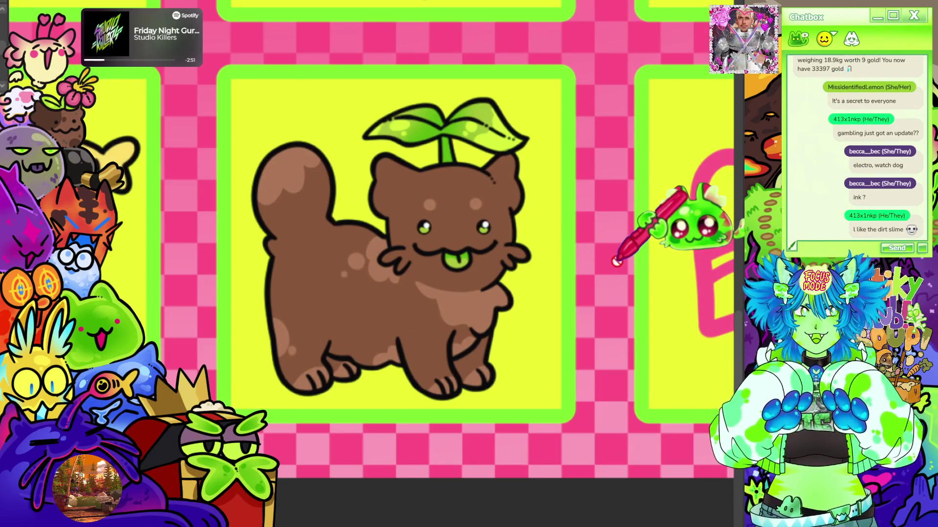
scroll(513, 190, "down", 2)
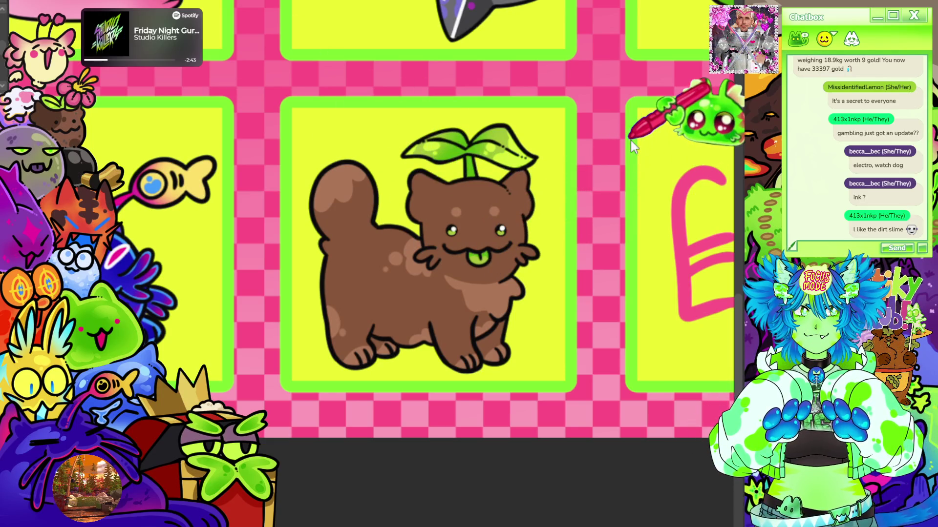
key("ctrl+Tab")
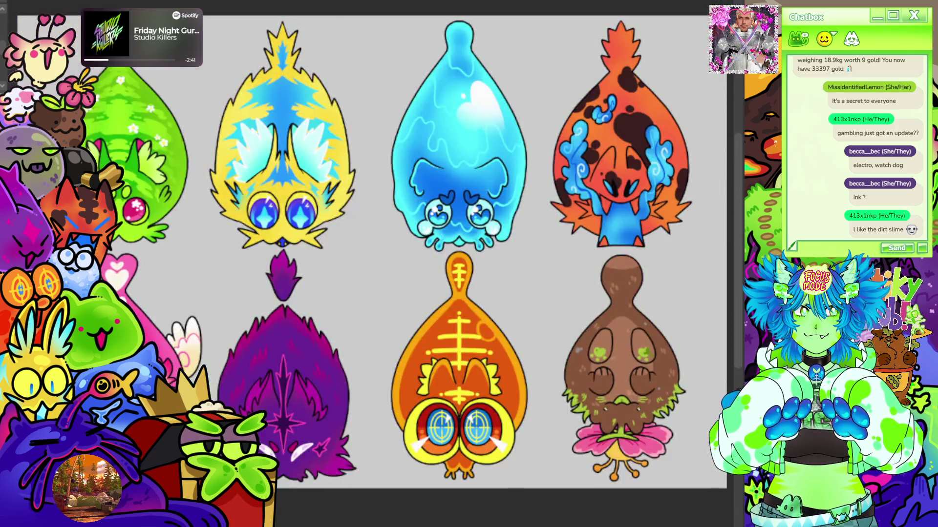
scroll(386, 247, "up", 5)
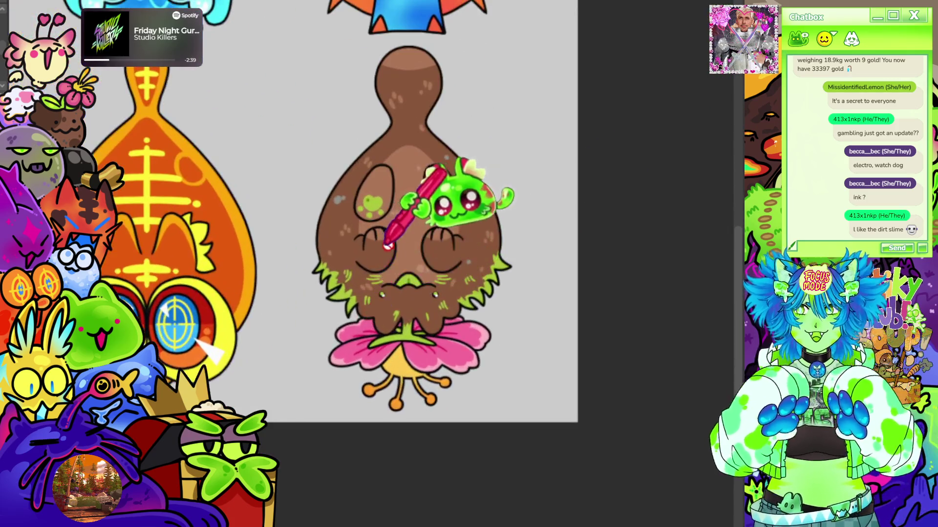
scroll(387, 247, "up", 2)
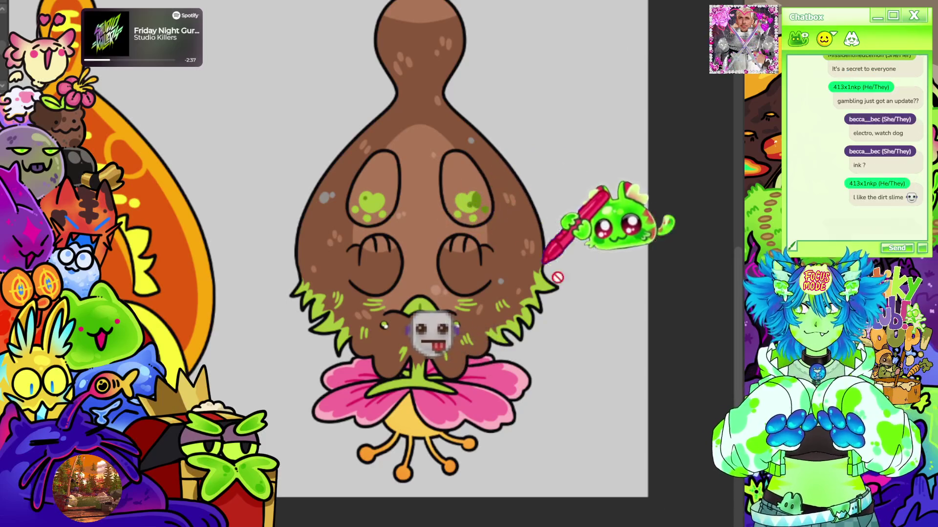
scroll(586, 242, "down", 1)
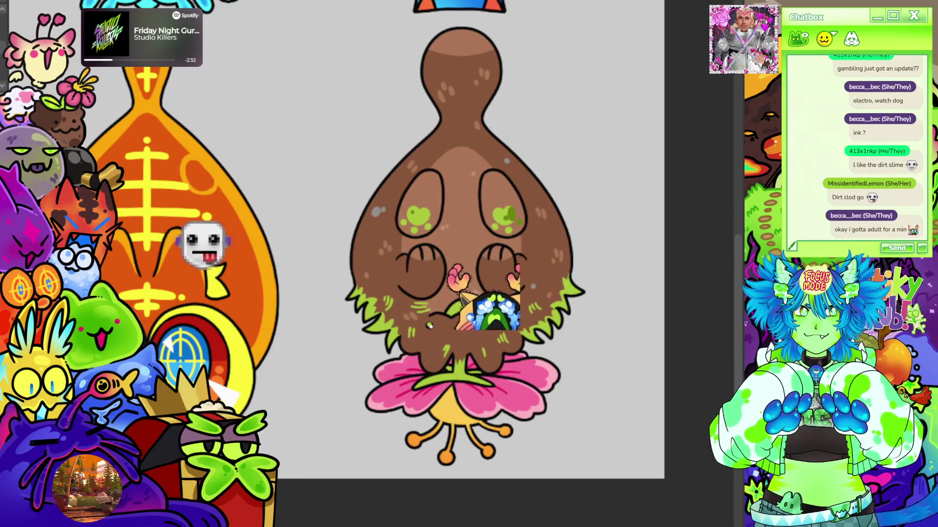
scroll(429, 326, "down", 5)
scroll(249, 279, "up", 2)
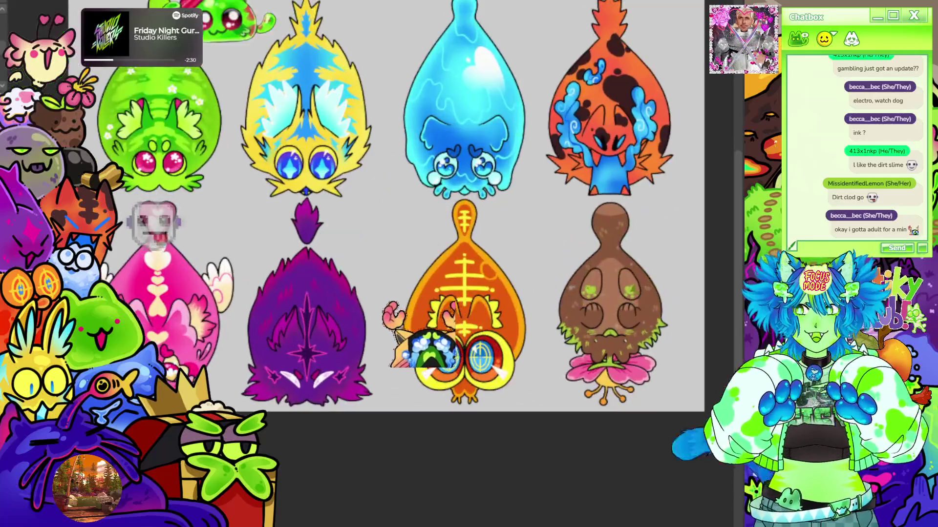
scroll(312, 136, "down", 3)
scroll(397, 227, "up", 2)
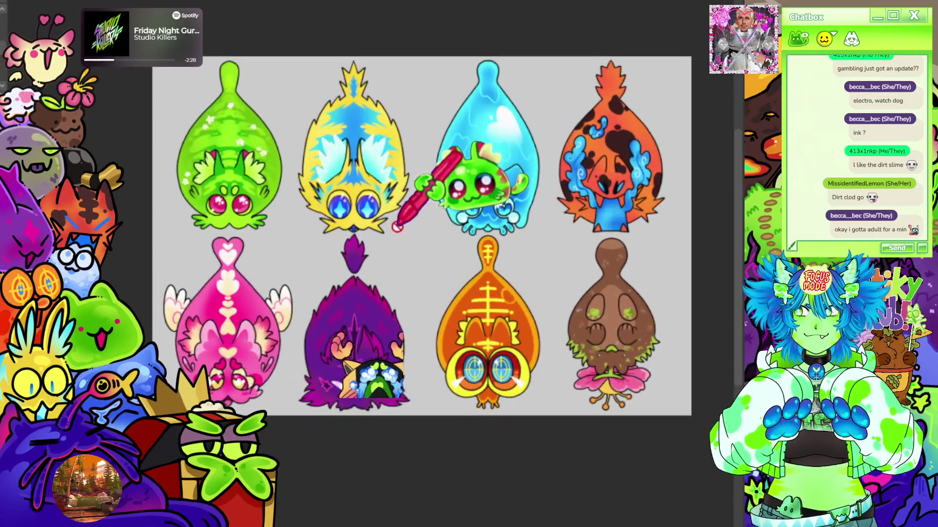
scroll(397, 227, "up", 1)
scroll(393, 298, "down", 1)
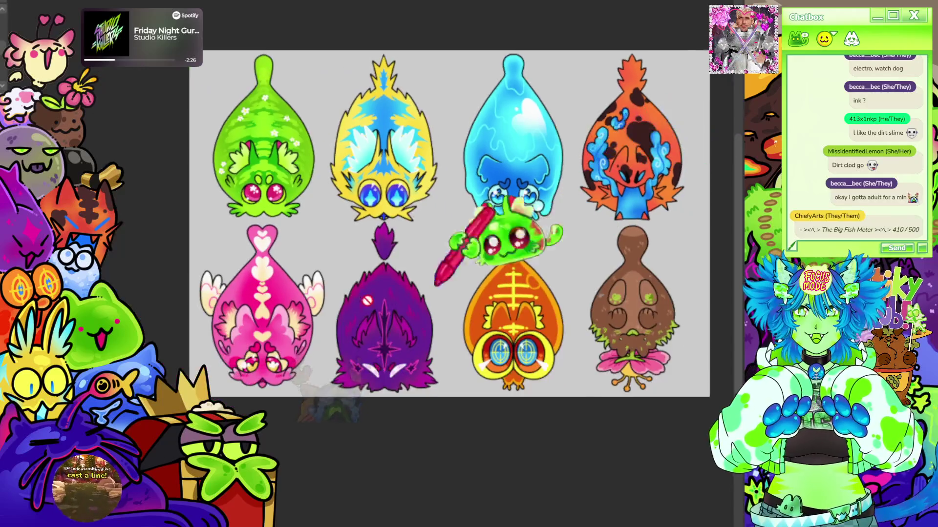
scroll(393, 299, "up", 1)
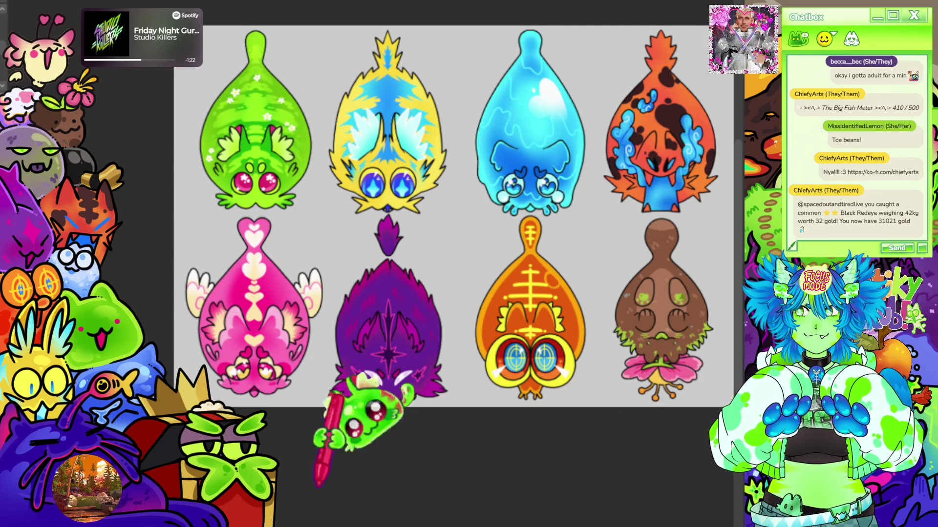
Zoom in on the open canvas view
scroll(455, 219, "up", 2)
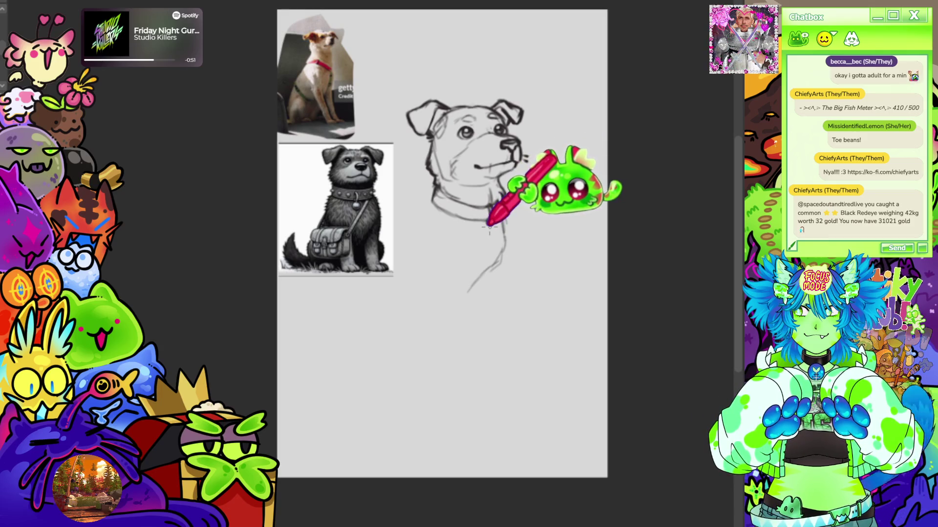
Sketch the round collar tag, the neck line, and the collar and chest lines on the dog
left_click_drag(488, 239, 483, 229)
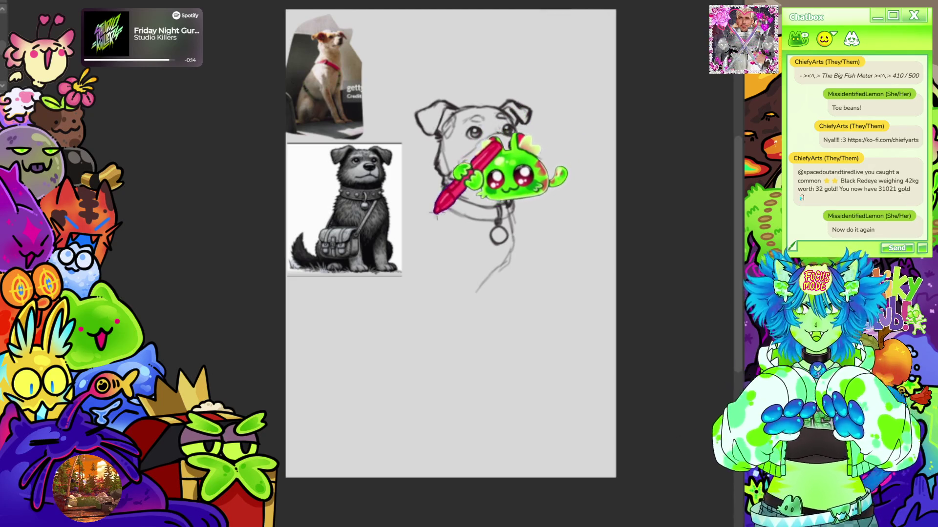
left_click_drag(442, 203, 422, 233)
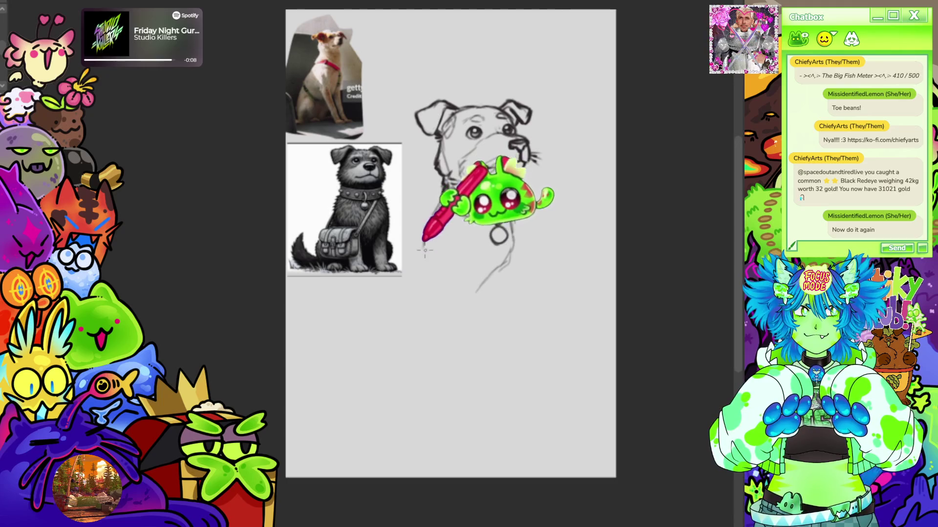
mouse_move(415, 267)
left_mouse_down()
mouse_move(461, 293)
mouse_move(499, 285)
left_mouse_up()
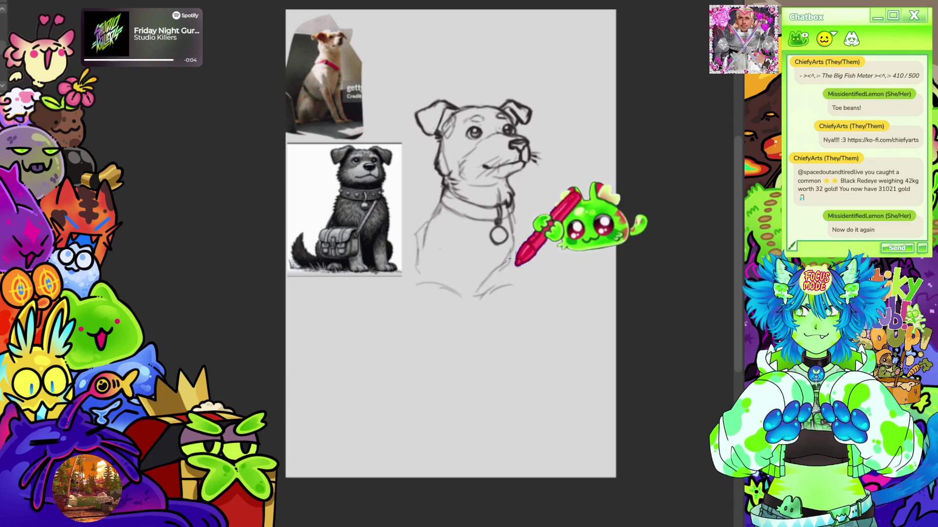
left_click_drag(517, 255, 525, 268)
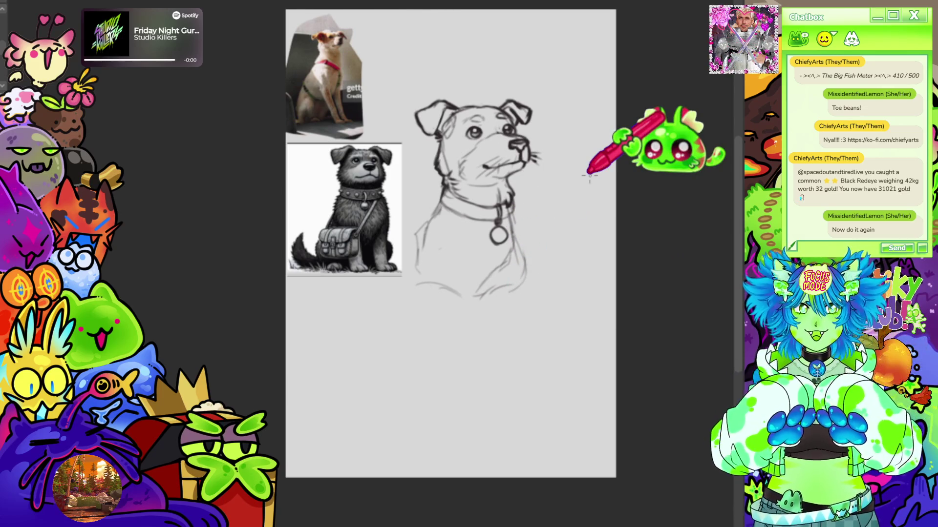
scroll(607, 303, "up", 2)
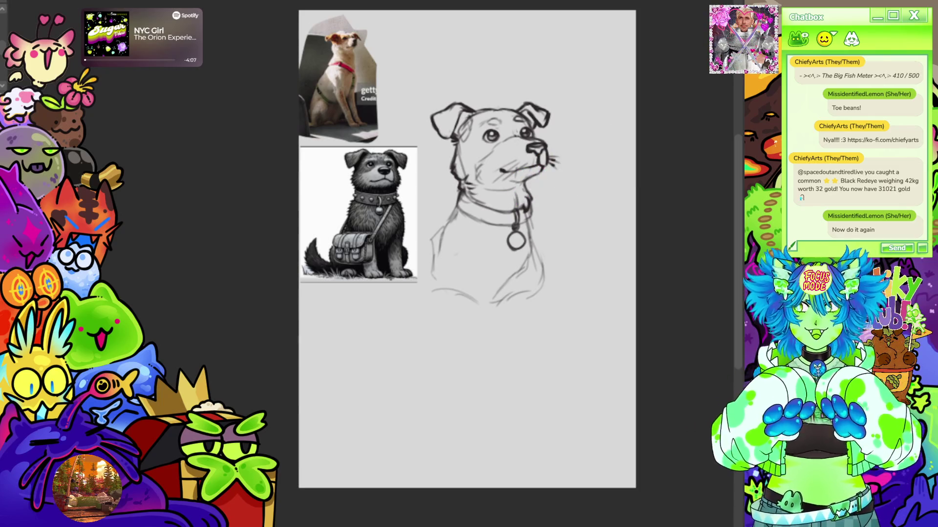
left_click_drag(517, 200, 526, 200)
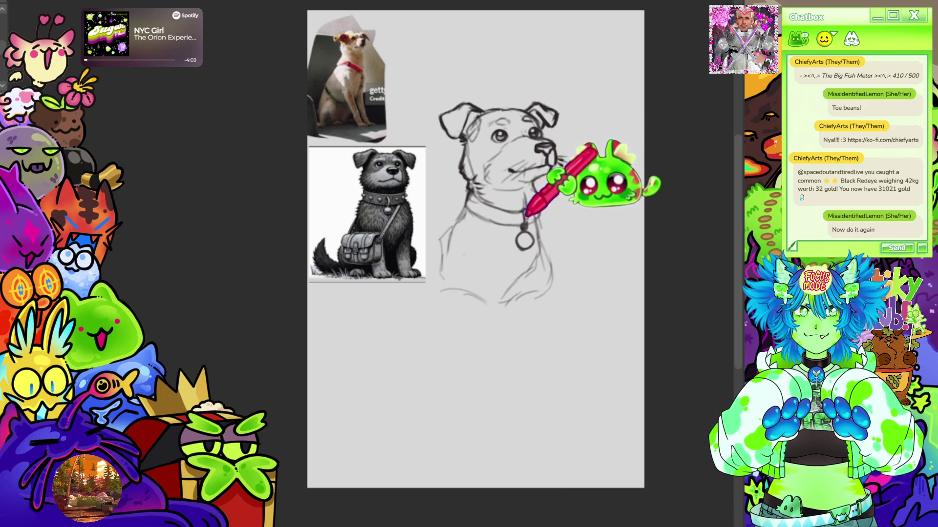
scroll(413, 250, "up", 3)
left_click_drag(537, 220, 354, 289)
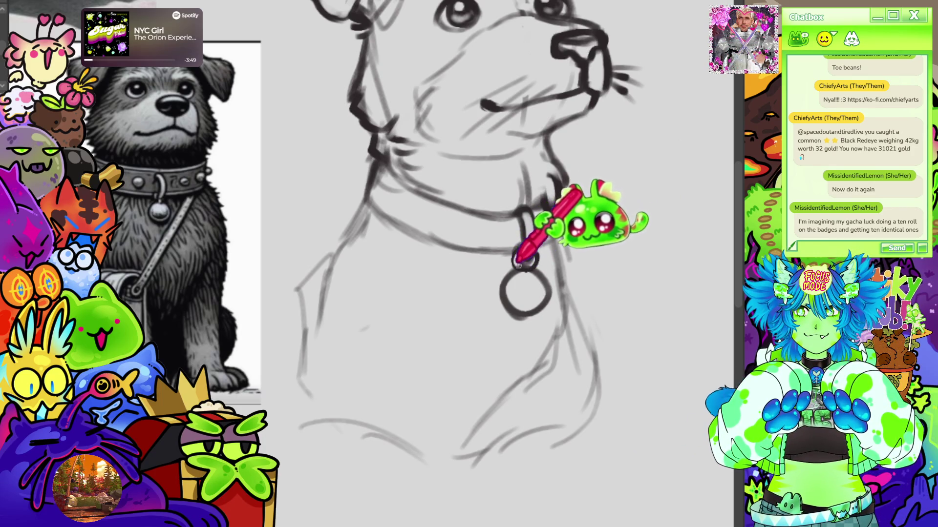
Draw a small loop linking the round tag to the dog's collar
left_click_drag(520, 264, 526, 254)
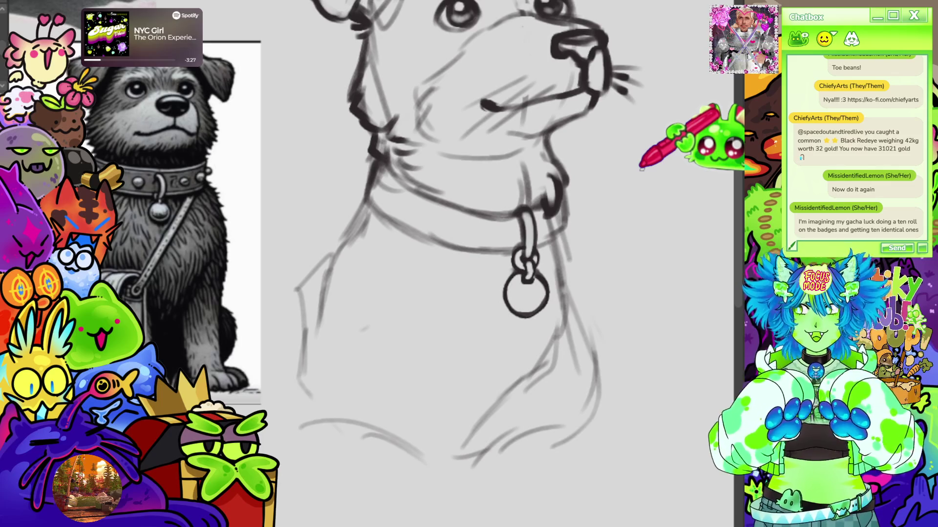
scroll(637, 175, "down", 3)
scroll(632, 182, "up", 1)
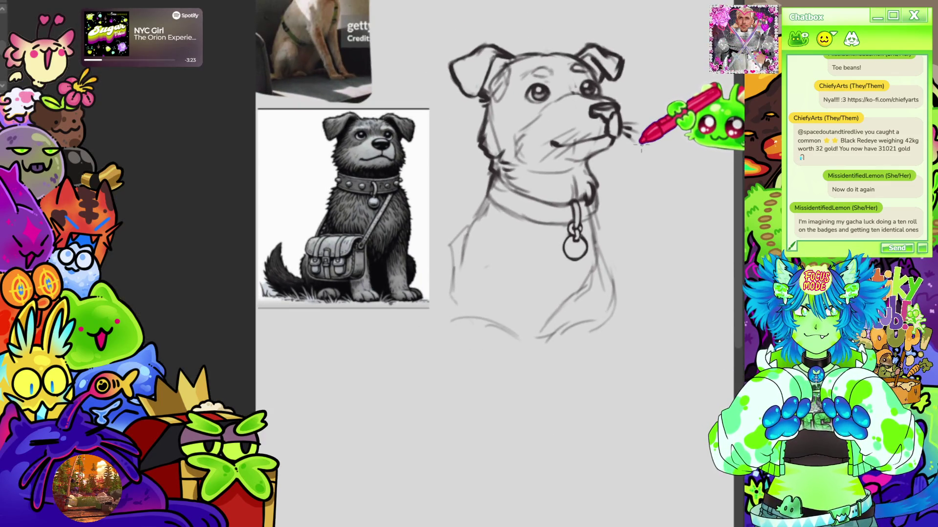
scroll(641, 143, "down", 3)
scroll(548, 125, "up", 2)
scroll(502, 146, "down", 2)
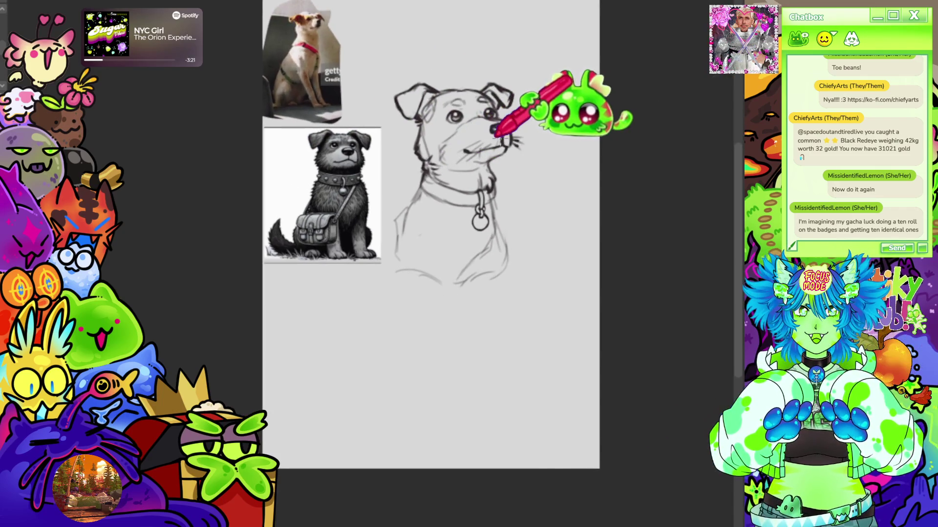
scroll(435, 234, "up", 1)
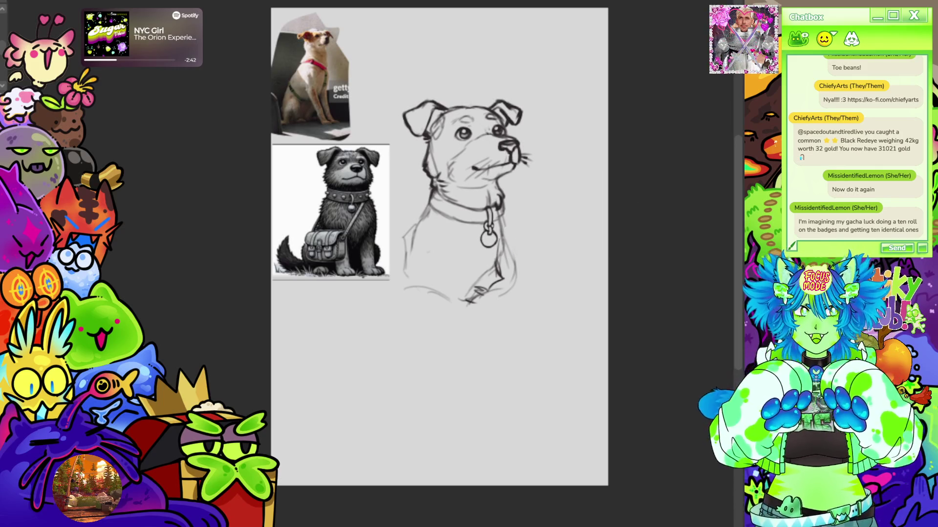
scroll(610, 234, "down", 1)
scroll(540, 209, "up", 1)
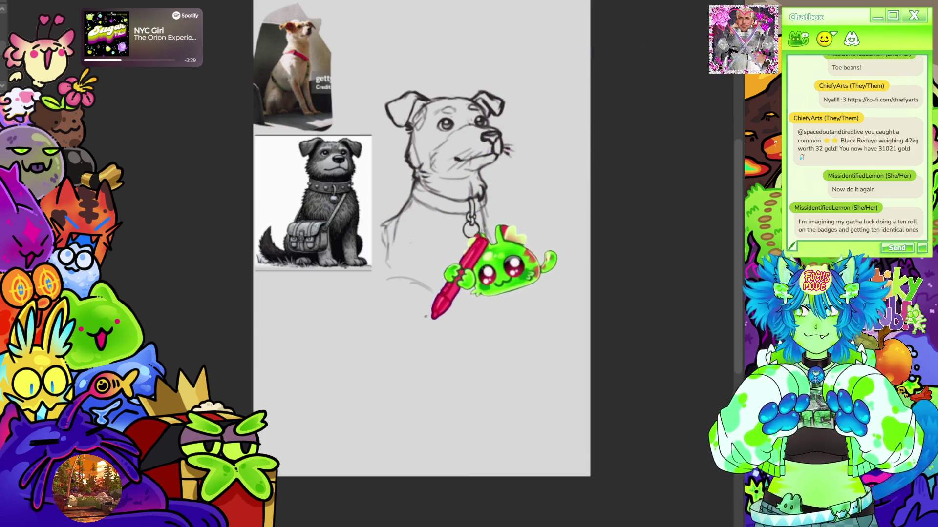
left_click_drag(405, 309, 541, 469)
scroll(452, 251, "up", 8)
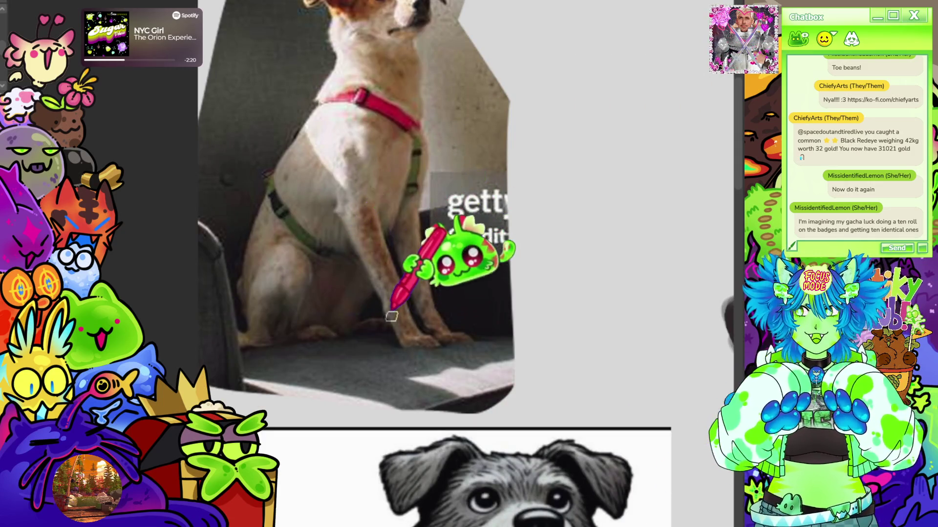
Zoom out and fit the page to the window with Ctrl+0
scroll(371, 252, "down", 4)
mouse_move(537, 489)
left_mouse_down()
mouse_move(366, 18)
mouse_move(317, 120)
left_mouse_up()
key("ctrl+0")
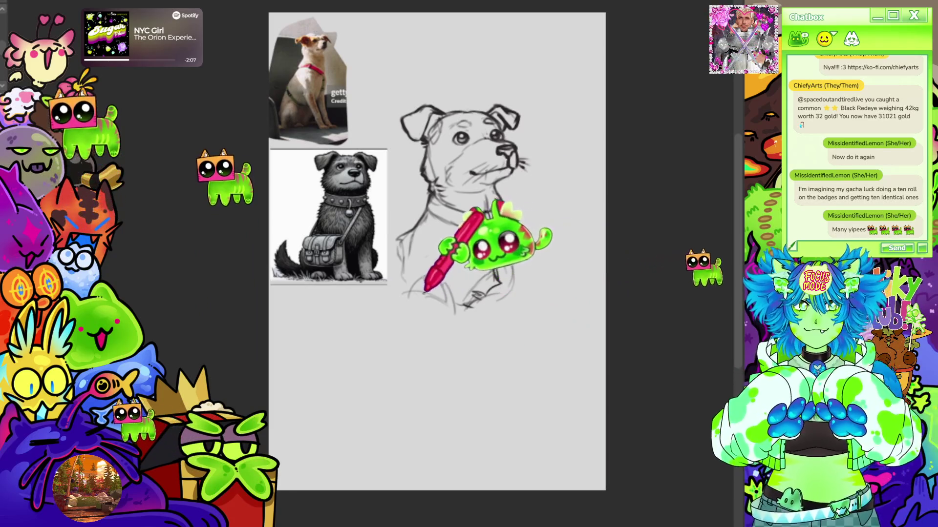
Extend the chest lines down the front legs and outline the paws
mouse_move(415, 313)
left_mouse_down()
mouse_move(440, 371)
mouse_move(468, 398)
left_mouse_up()
left_click_drag(457, 313, 466, 350)
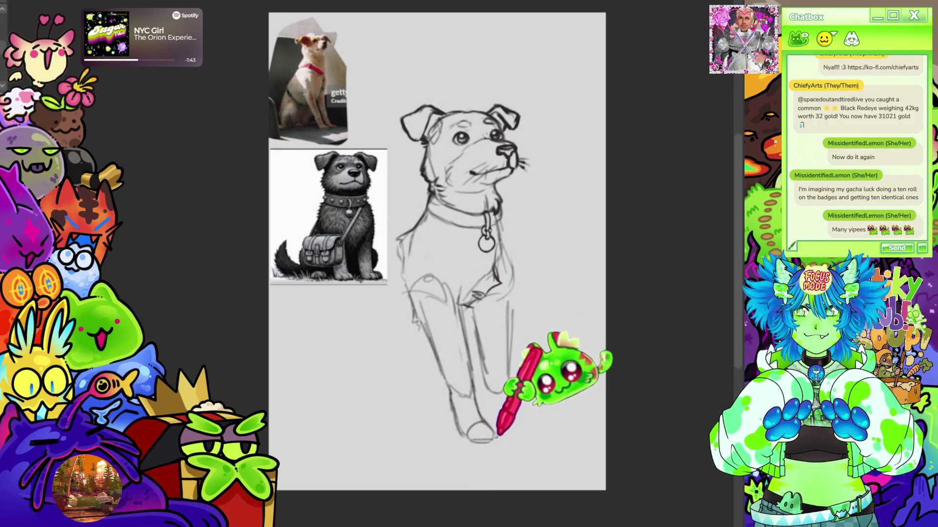
left_click_drag(489, 421, 497, 437)
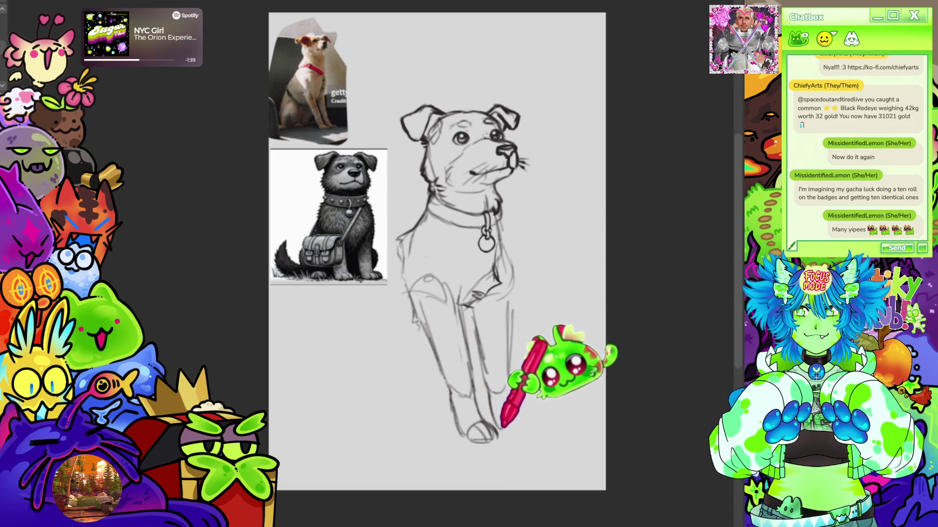
left_click_drag(513, 419, 531, 434)
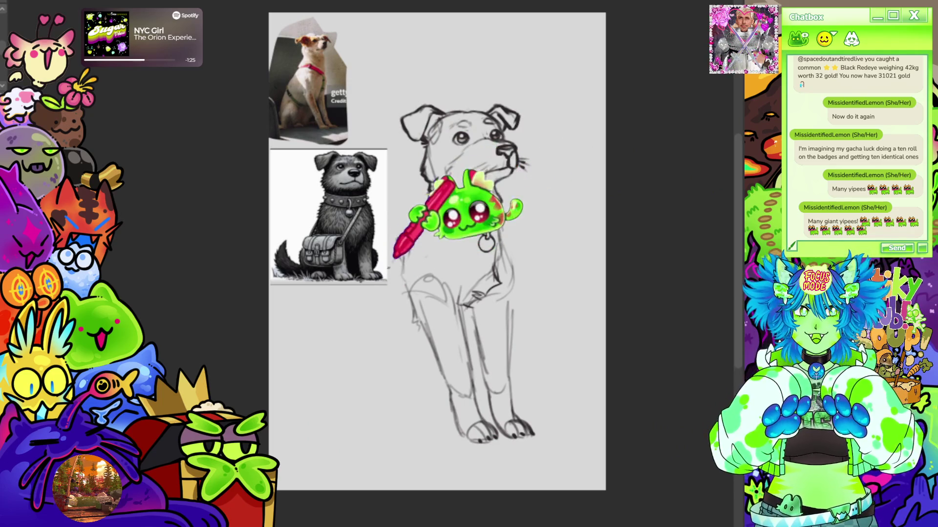
Undo stray strokes left of the chest and draw the curved haunch at lower left
left_click_drag(366, 285, 356, 304)
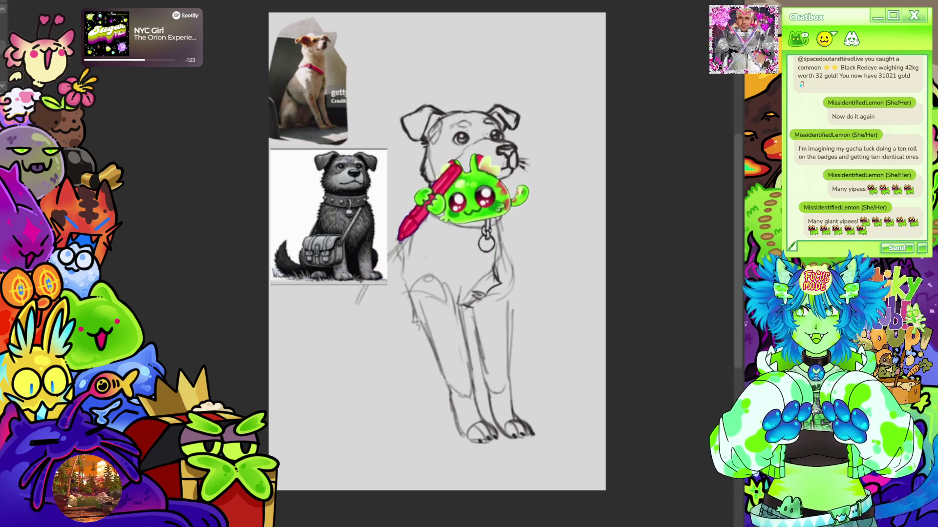
key("ctrl+z")
key("ctrl+z")
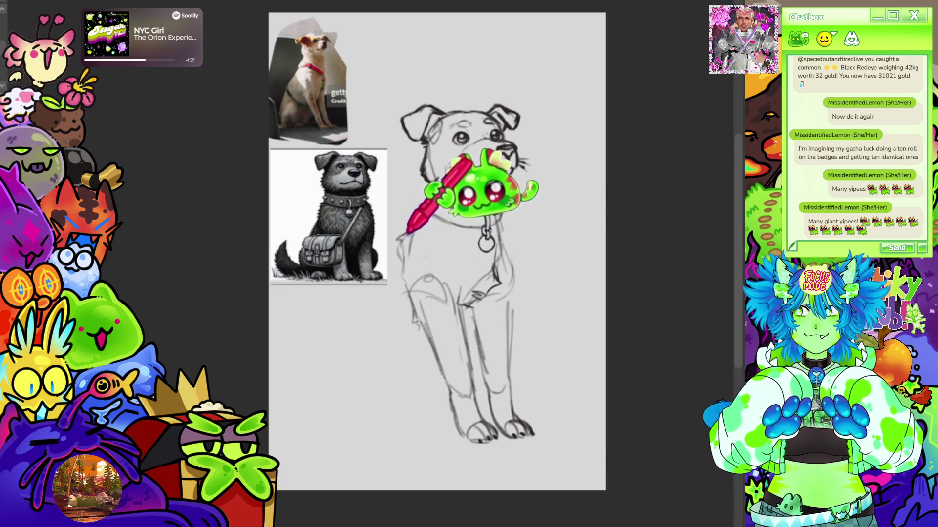
mouse_move(366, 322)
left_mouse_down()
mouse_move(379, 287)
mouse_move(355, 390)
left_mouse_up()
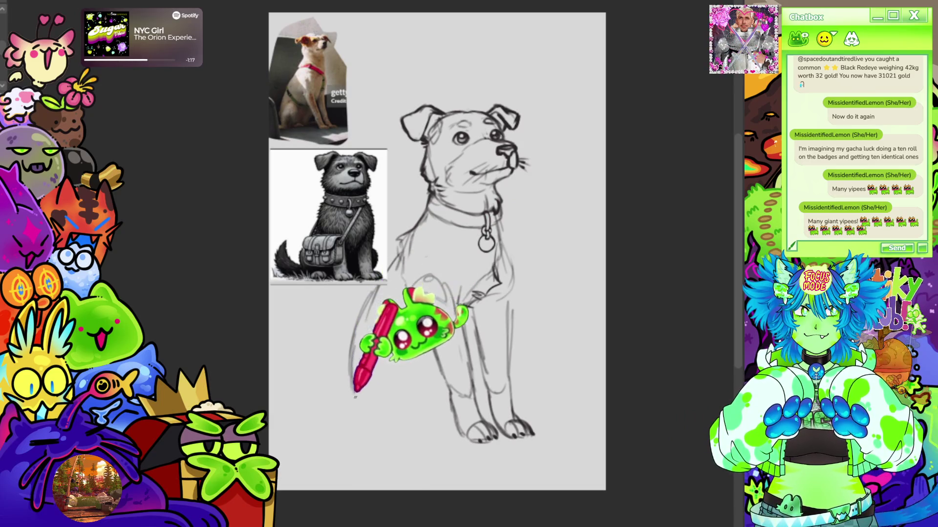
left_click_drag(364, 344, 396, 344)
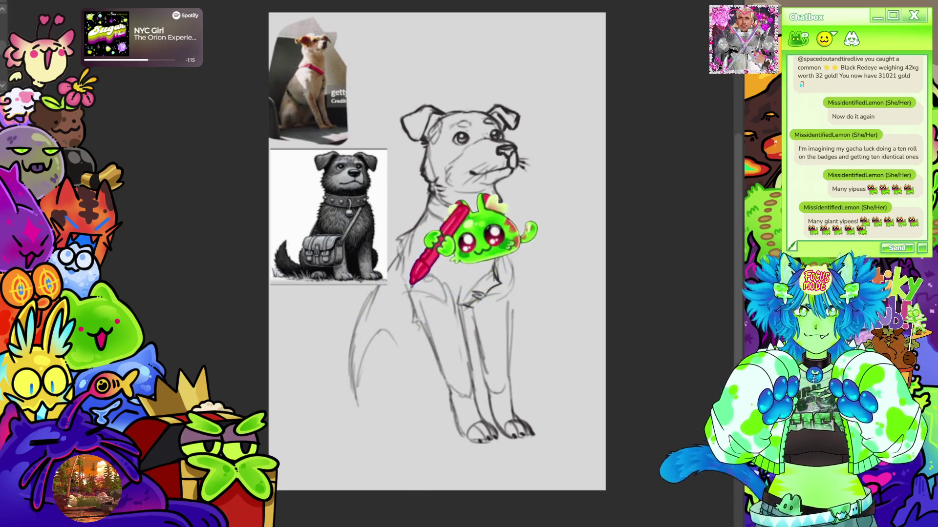
scroll(537, 264, "up", 3)
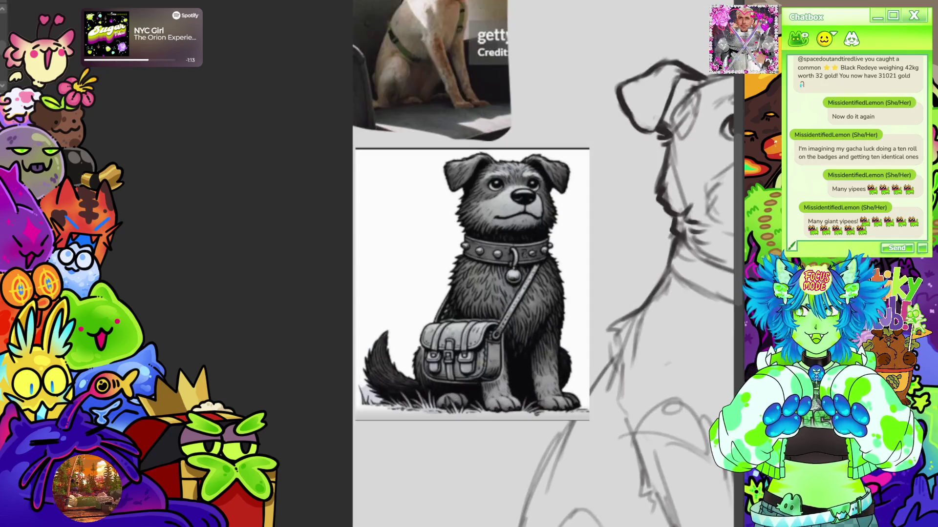
Check the references, then sketch lines on the chest, legs and tail
scroll(537, 263, "up", 3)
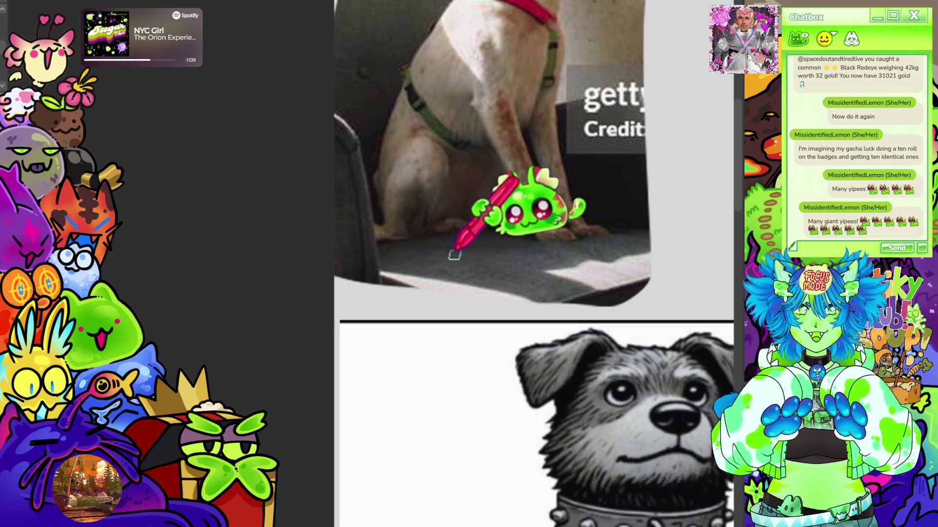
scroll(651, 111, "down", 3)
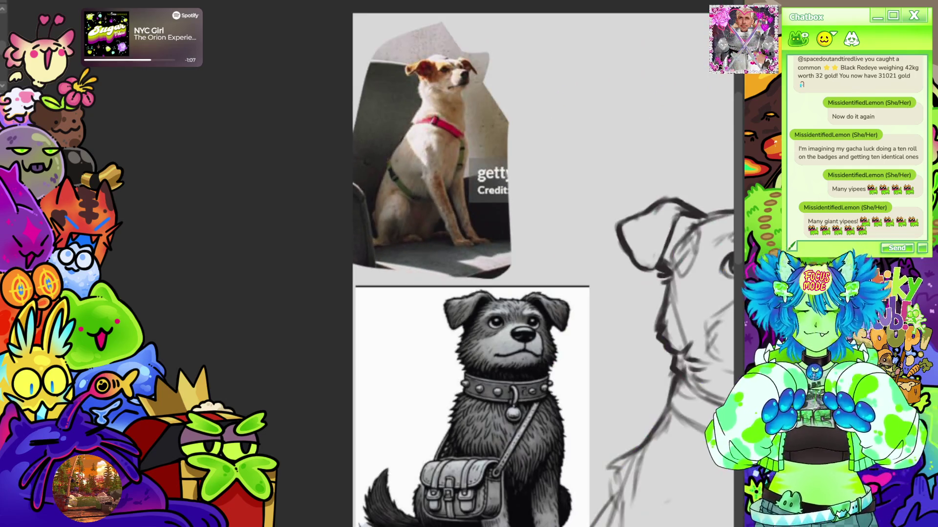
scroll(537, 263, "down", 5)
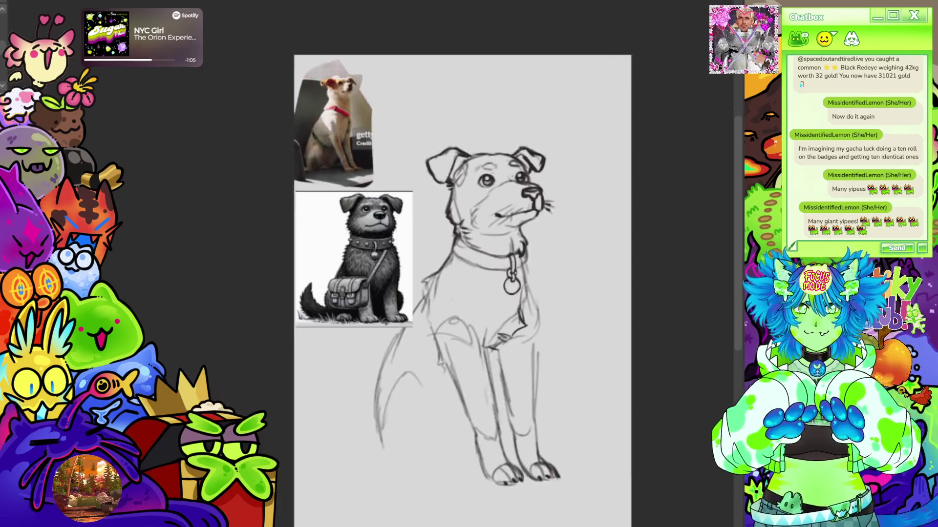
scroll(471, 216, "down", 1)
left_click_drag(391, 305, 402, 335)
left_click_drag(454, 210, 483, 274)
left_click_drag(420, 247, 387, 324)
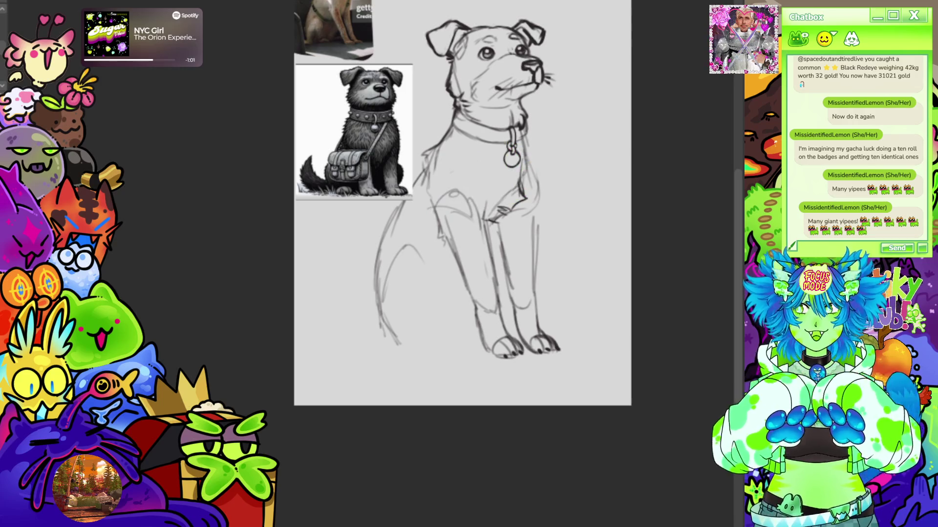
Sweep the curved rear haunch outline up toward the dog's back
left_click_drag(508, 79, 534, 105)
mouse_move(408, 360)
left_mouse_down()
mouse_move(363, 358)
mouse_move(334, 311)
left_mouse_up()
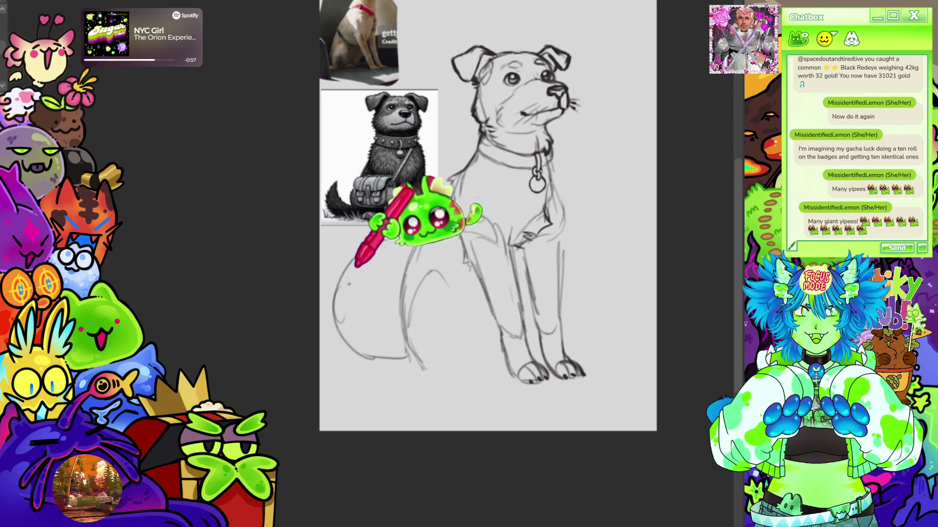
left_click_drag(337, 285, 360, 246)
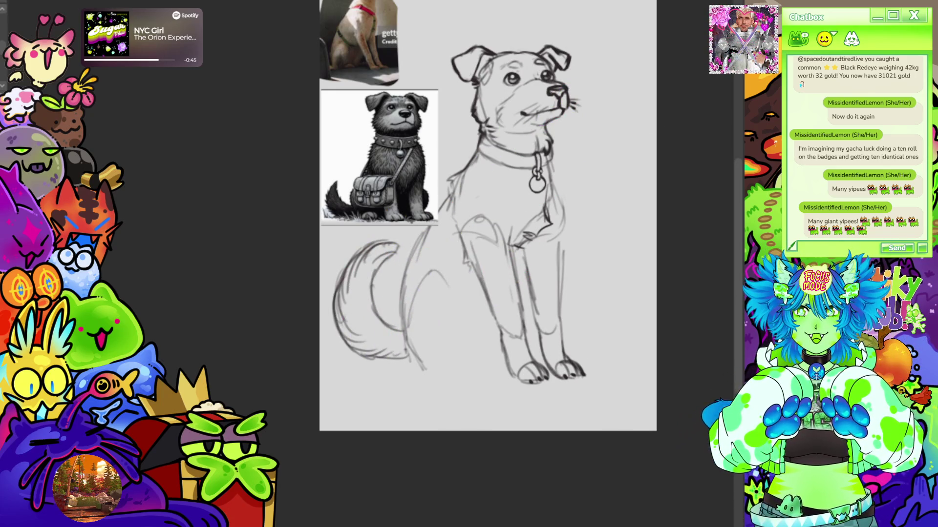
left_click_drag(592, 385, 624, 377)
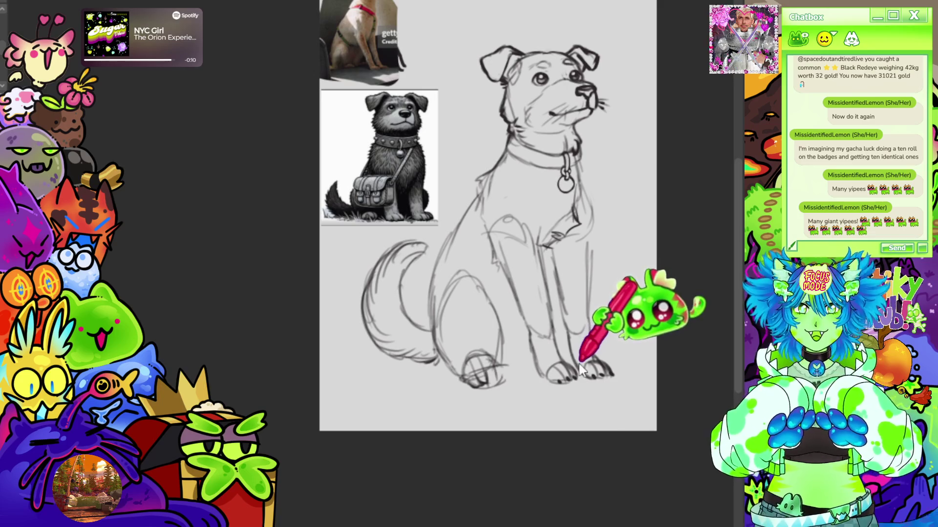
Remove the back paw hatching, add zigzag chest fur, and darken the front leg and paw lines
key("ctrl+z")
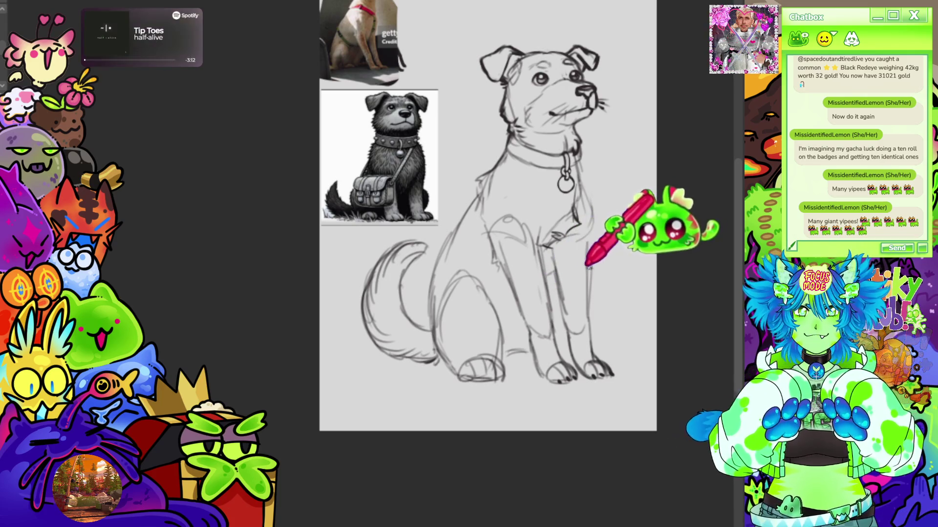
left_click_drag(603, 272, 601, 314)
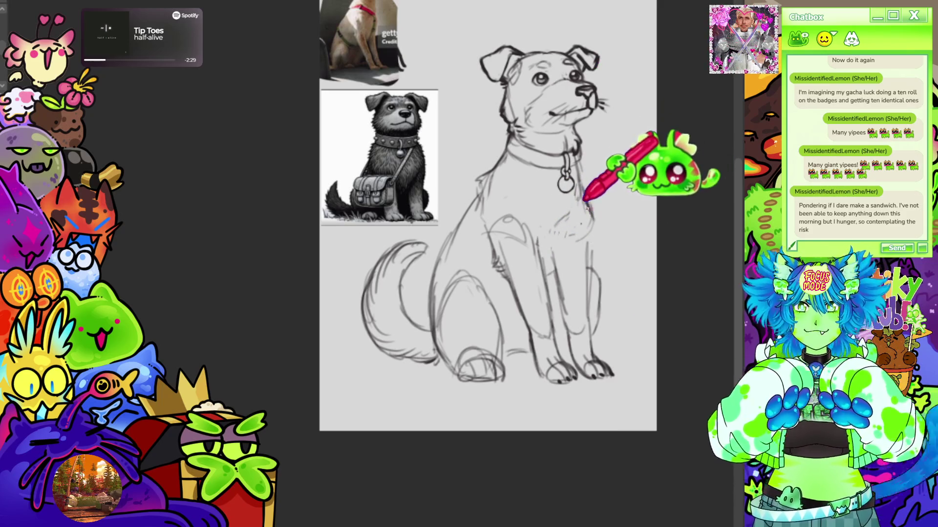
left_click_drag(585, 232, 592, 222)
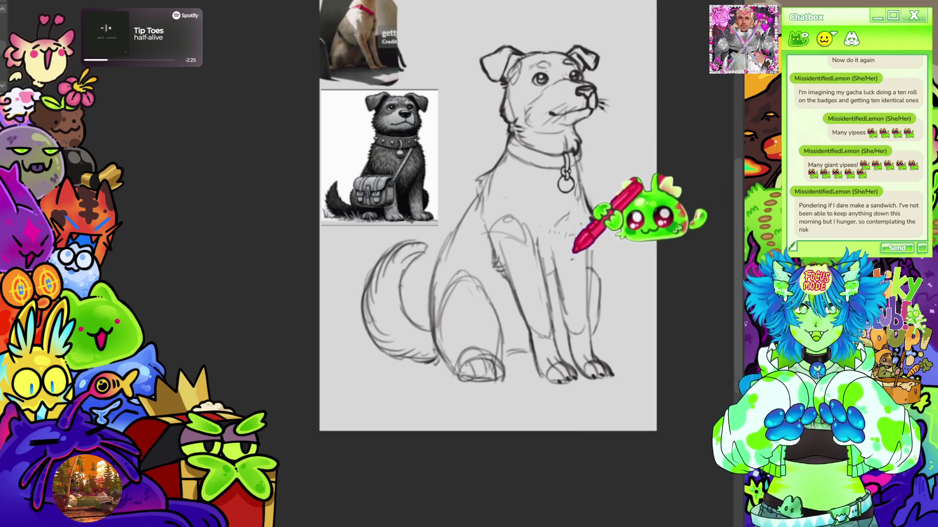
left_click_drag(561, 262, 570, 242)
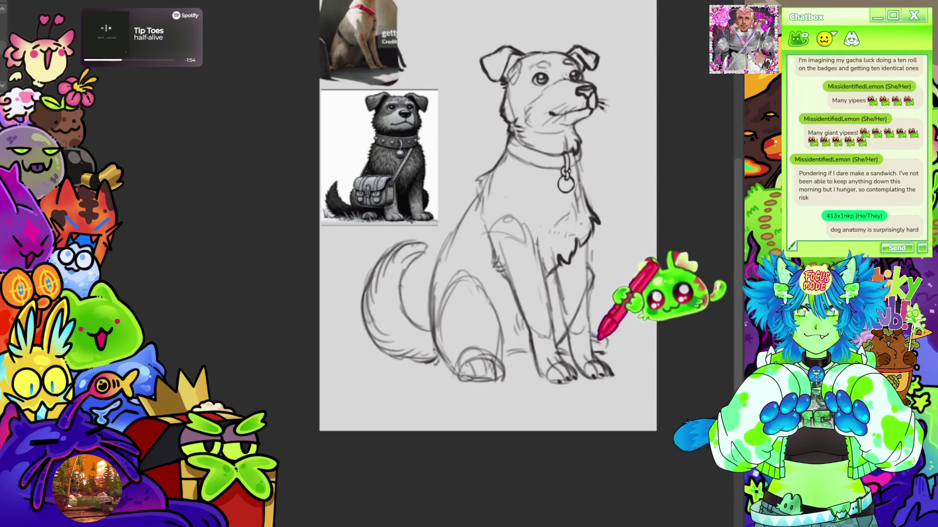
left_click_drag(600, 336, 609, 348)
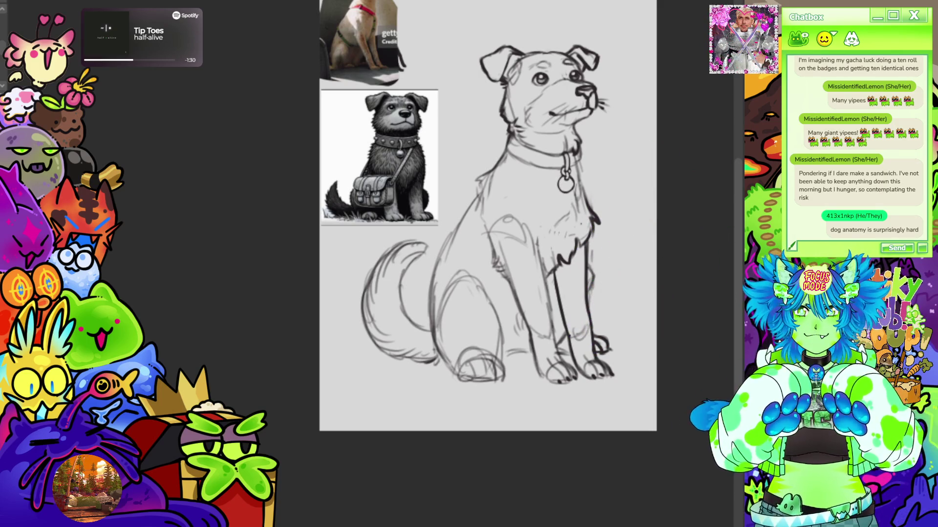
mouse_move(489, 220)
left_mouse_down()
mouse_move(472, 246)
mouse_move(480, 246)
left_mouse_up()
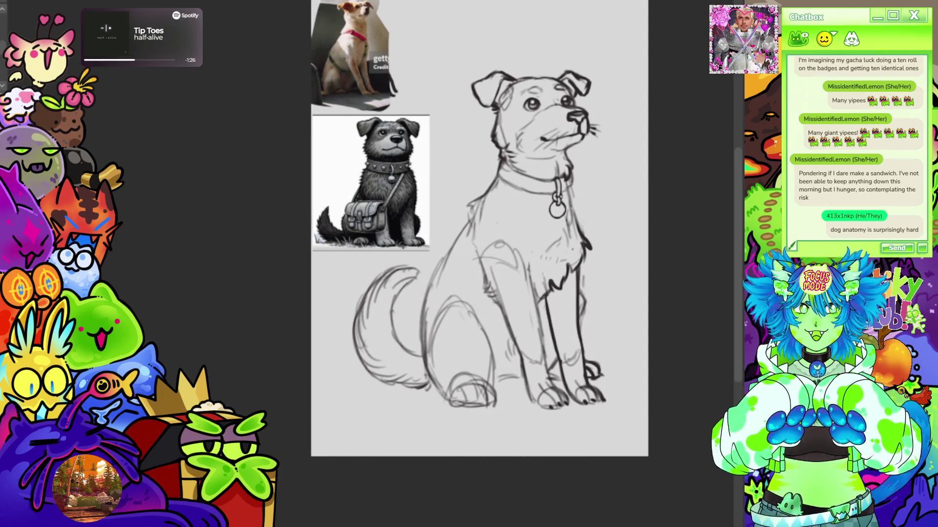
Pan over the photo reference, then bring the whole sketch back into view
scroll(294, 61, "up", 5)
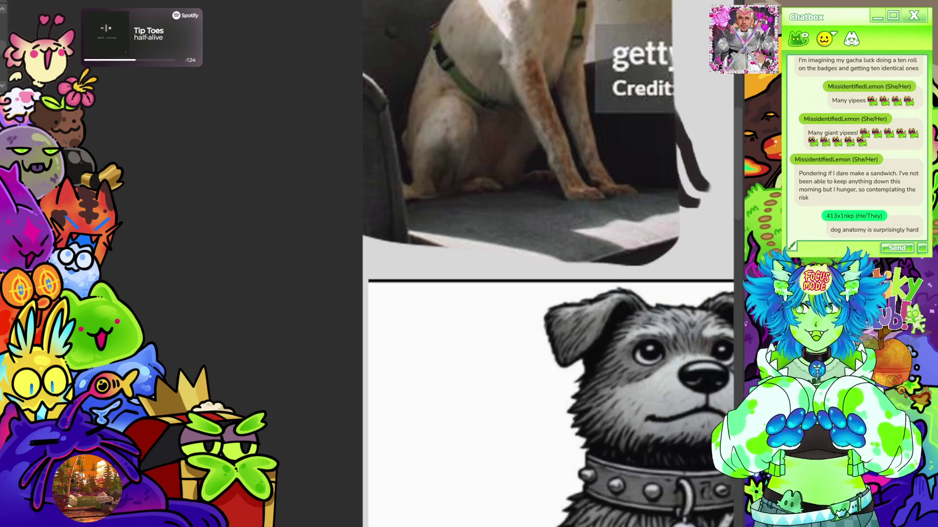
mouse_move(537, 195)
left_mouse_down()
mouse_move(436, 298)
mouse_move(468, 300)
left_mouse_up()
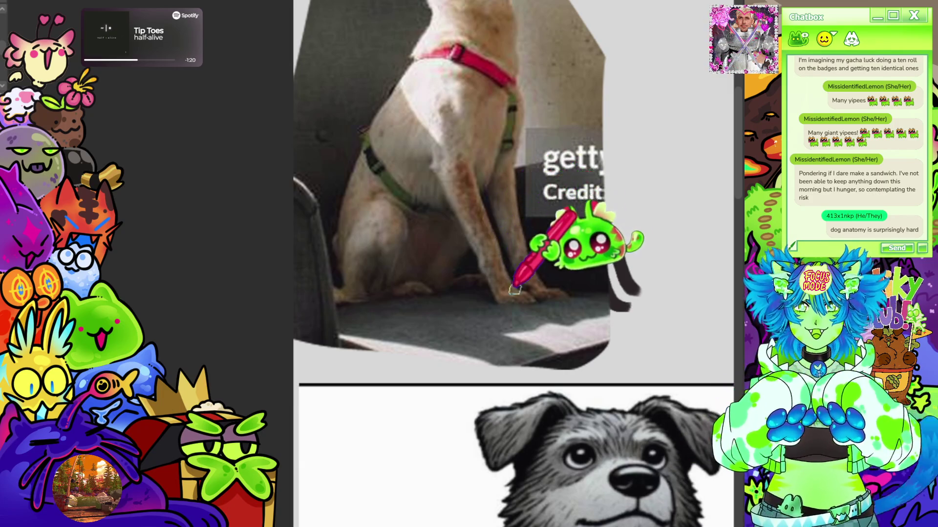
scroll(690, 109, "down", 4)
mouse_move(623, 508)
left_mouse_down()
mouse_move(480, 308)
mouse_move(543, 272)
left_mouse_up()
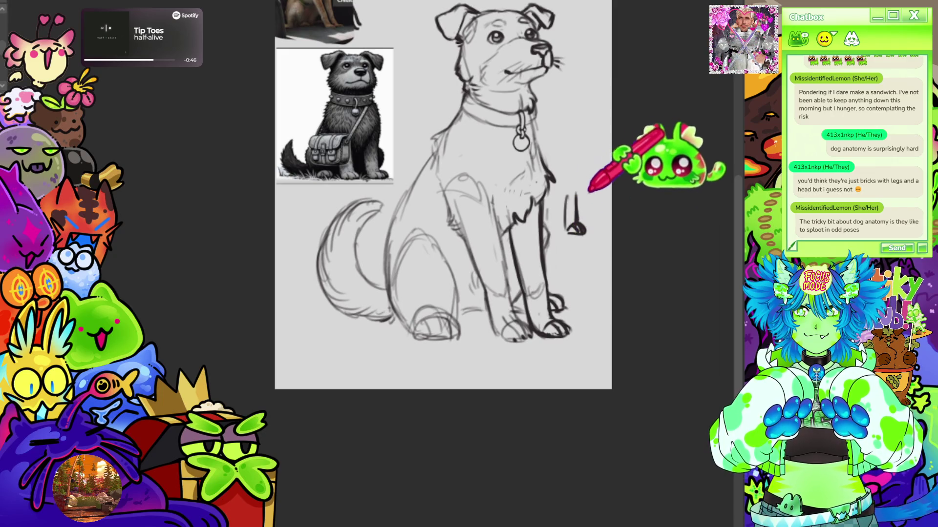
Sketch another leg-and-paw study above the first one, beside the dog
left_click_drag(568, 130, 572, 156)
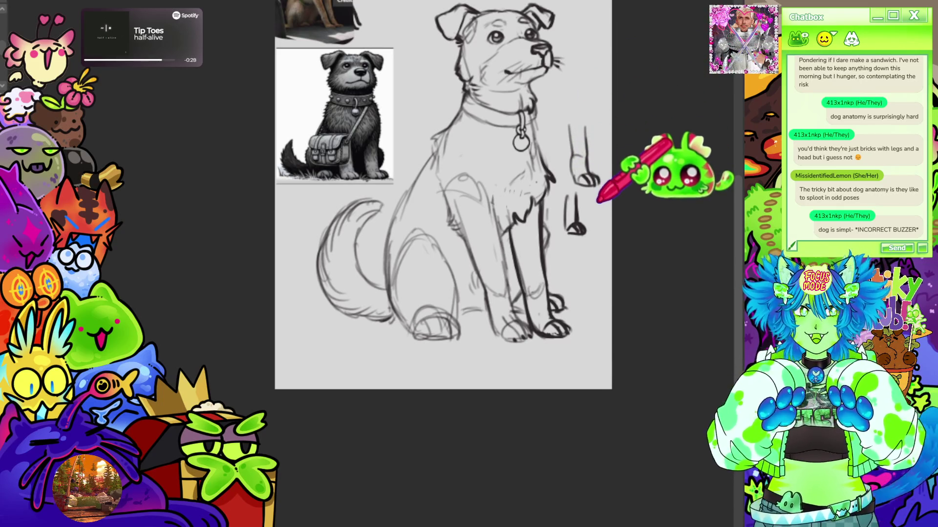
left_click_drag(440, 195, 414, 212)
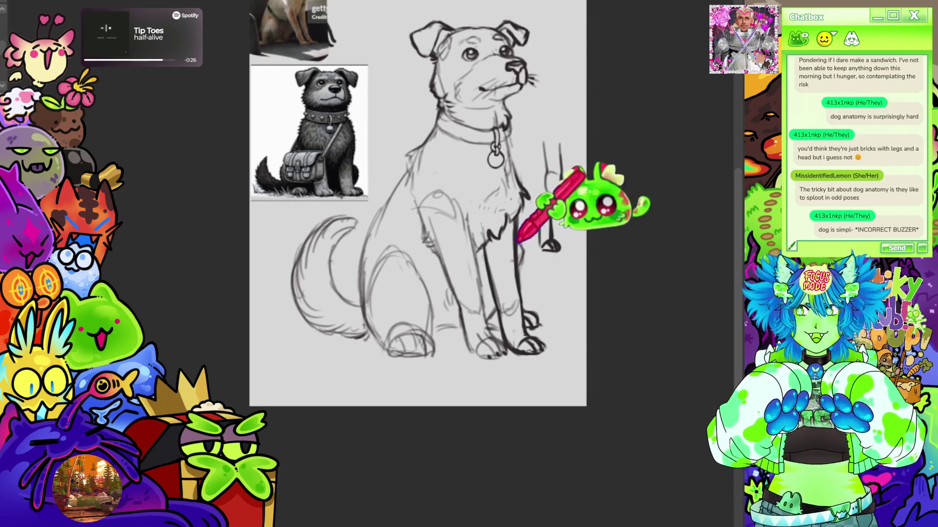
left_click_drag(439, 195, 464, 221)
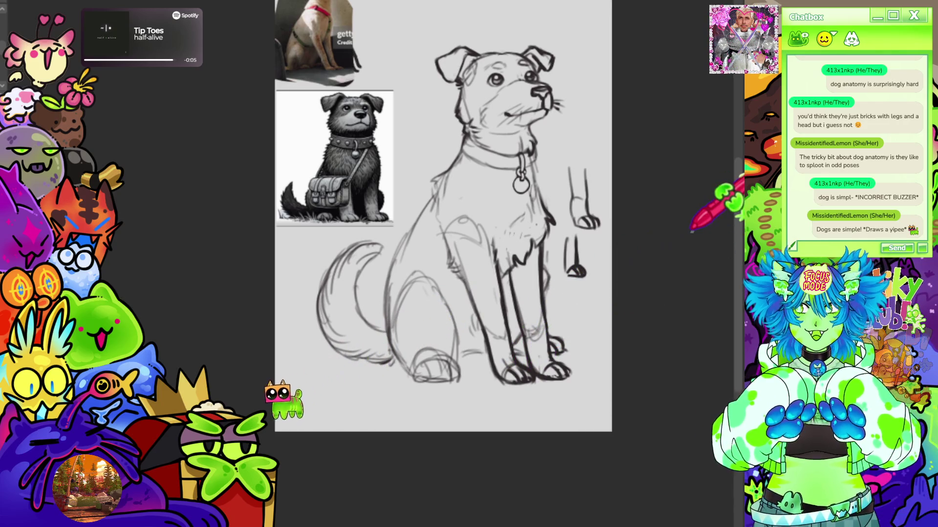
Draw a quick cartoon dog doodle in the empty top-right corner of the page with the pencil
scroll(635, 293, "up", 3)
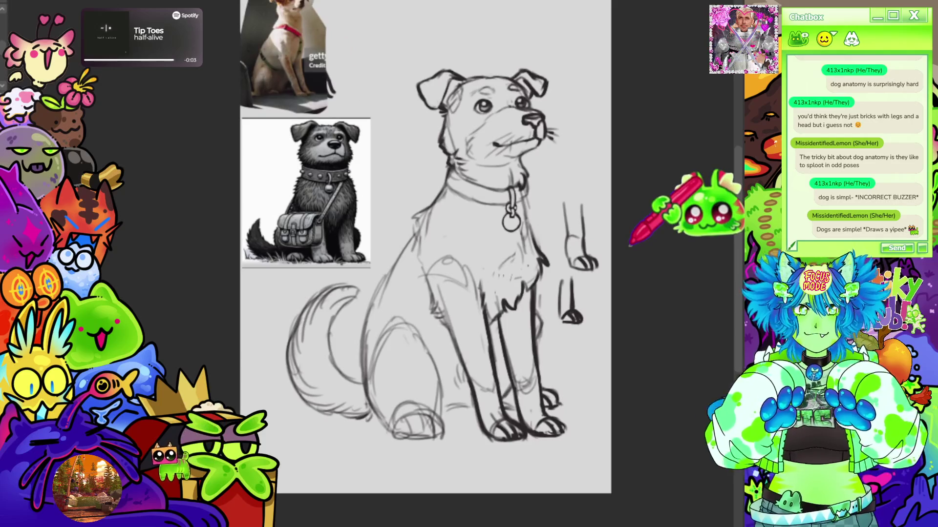
left_click_drag(630, 244, 621, 377)
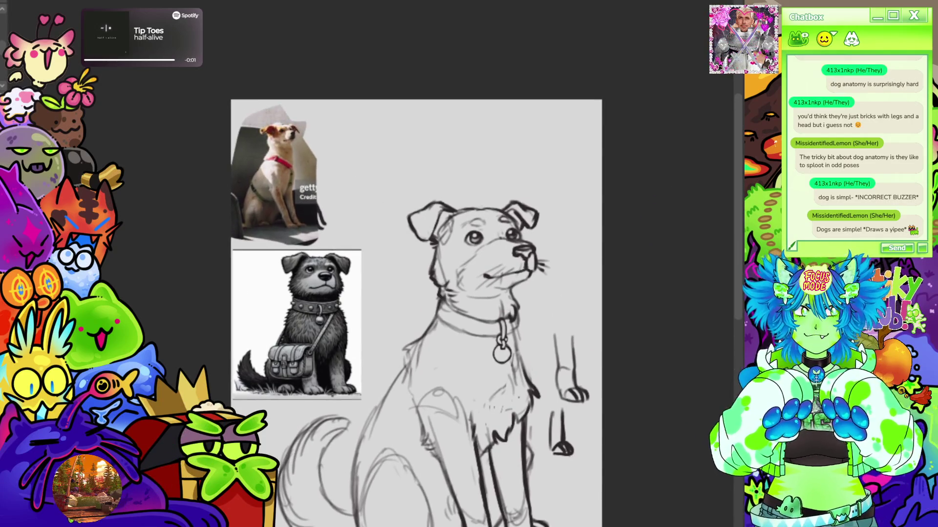
scroll(327, 234, "up", 1)
left_click_drag(327, 234, 341, 290)
mouse_move(566, 199)
left_mouse_down()
mouse_move(604, 147)
mouse_move(601, 197)
mouse_move(570, 155)
mouse_move(539, 138)
left_mouse_up()
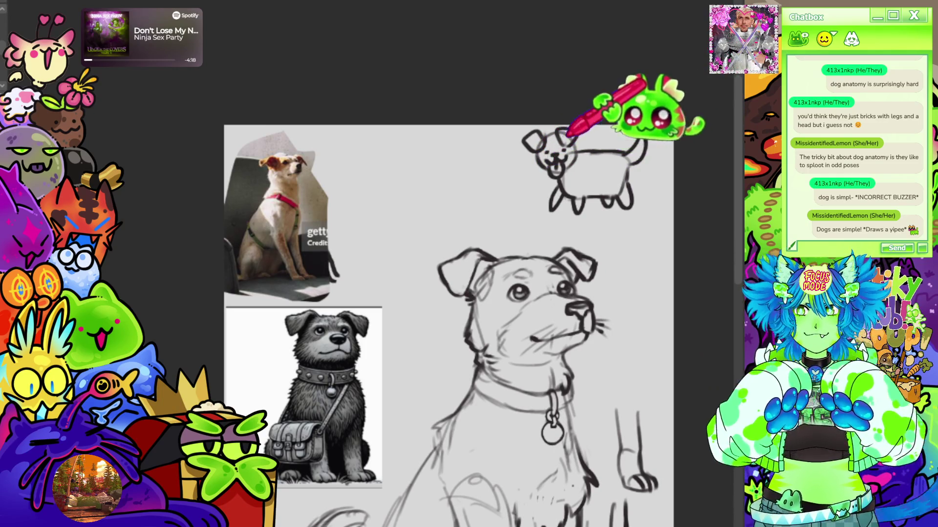
scroll(648, 74, "down", 4)
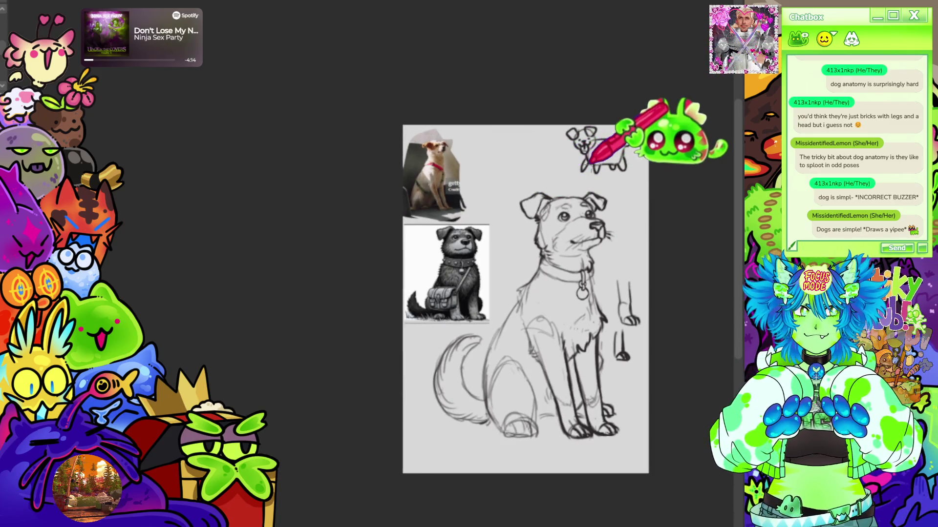
scroll(569, 156, "up", 5)
scroll(603, 137, "down", 5)
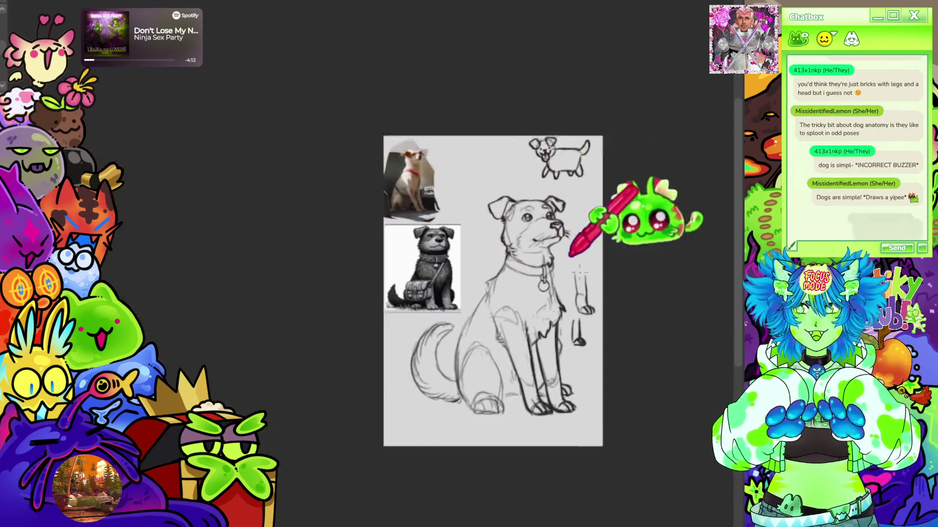
scroll(565, 210, "up", 4)
scroll(387, 115, "down", 1)
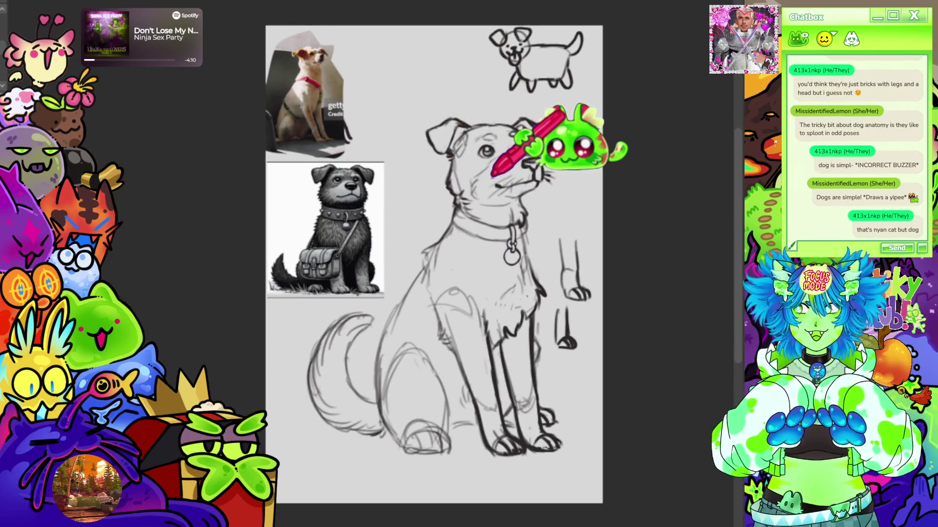
scroll(434, 264, "down", 1)
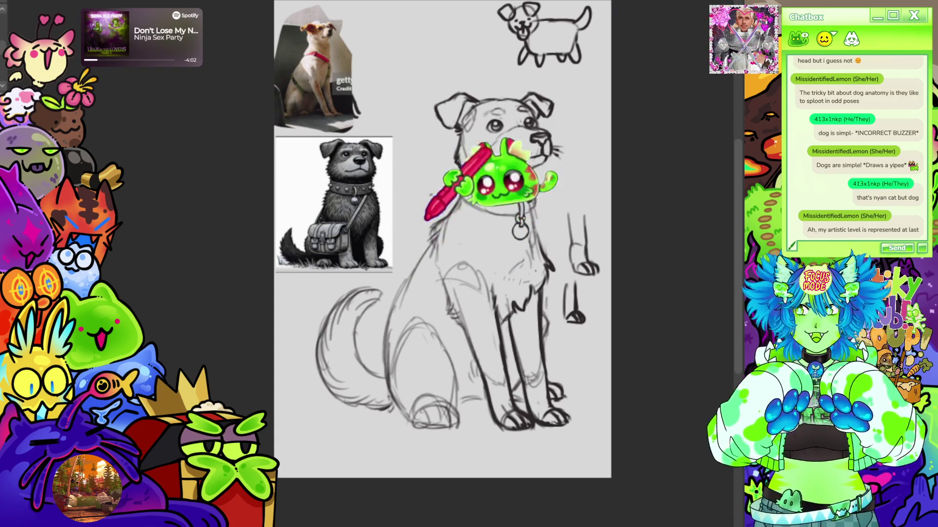
Zoom in and out to compare the reference photos with the sketched dog's head and body
scroll(442, 239, "up", 3)
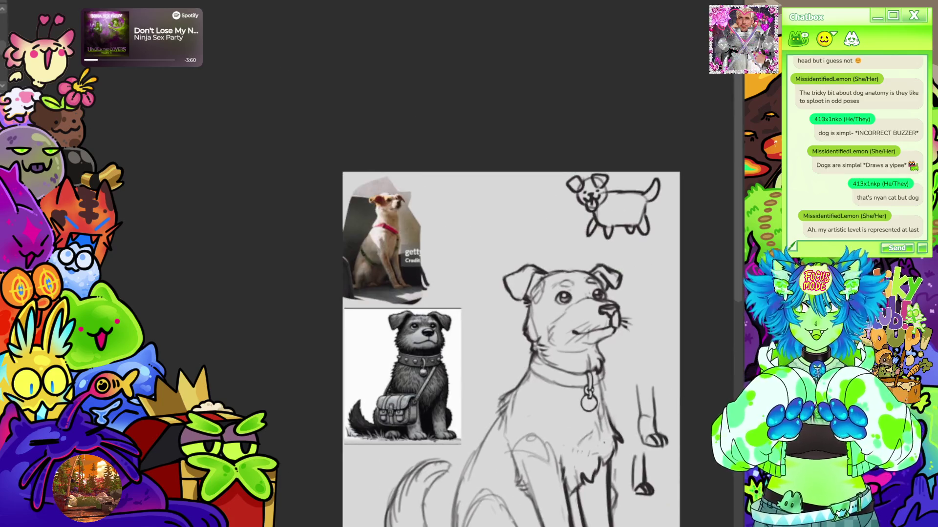
scroll(398, 229, "up", 5)
scroll(469, 263, "down", 4)
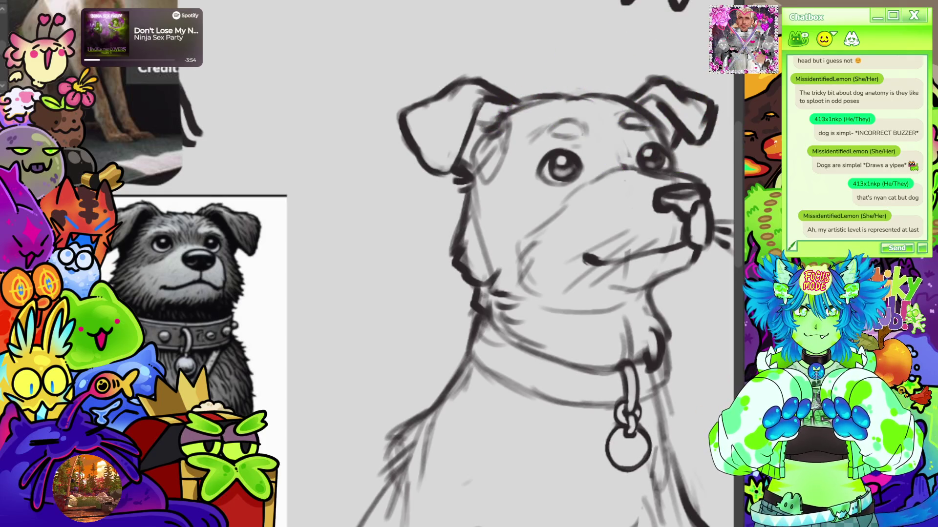
scroll(537, 263, "up", 3)
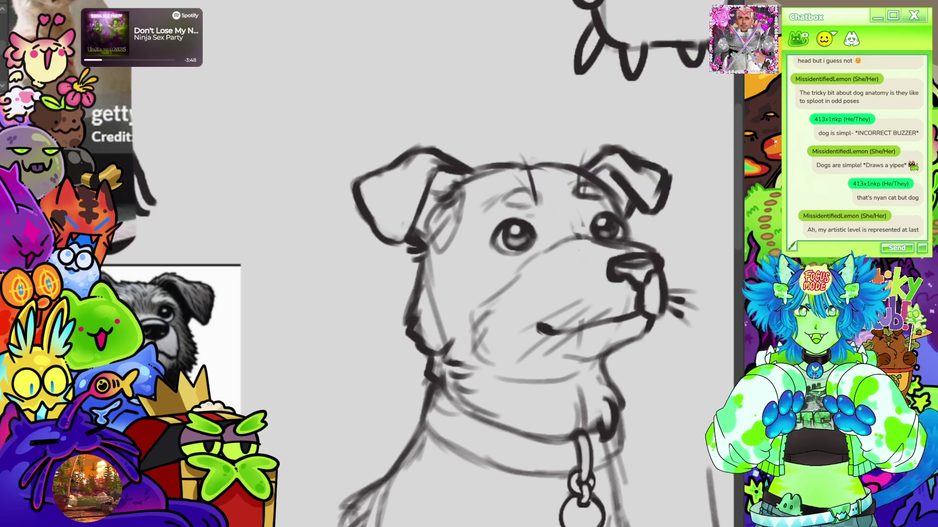
scroll(245, 337, "down", 5)
scroll(382, 366, "up", 3)
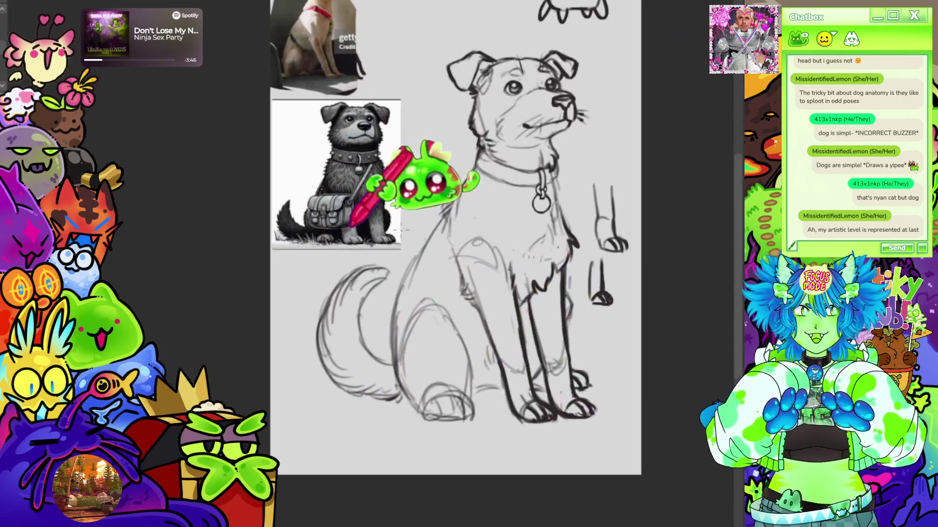
scroll(574, 240, "up", 1)
scroll(574, 229, "down", 1)
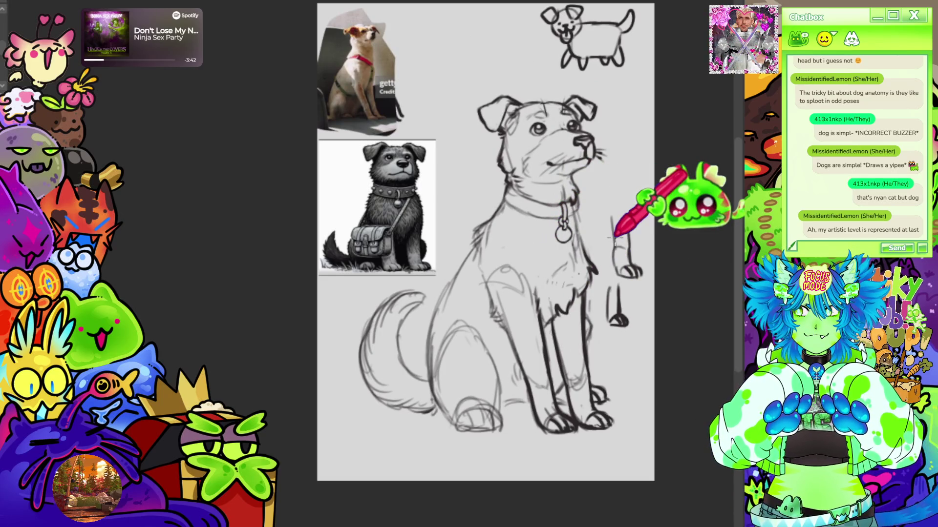
scroll(610, 237, "down", 4)
scroll(590, 237, "up", 5)
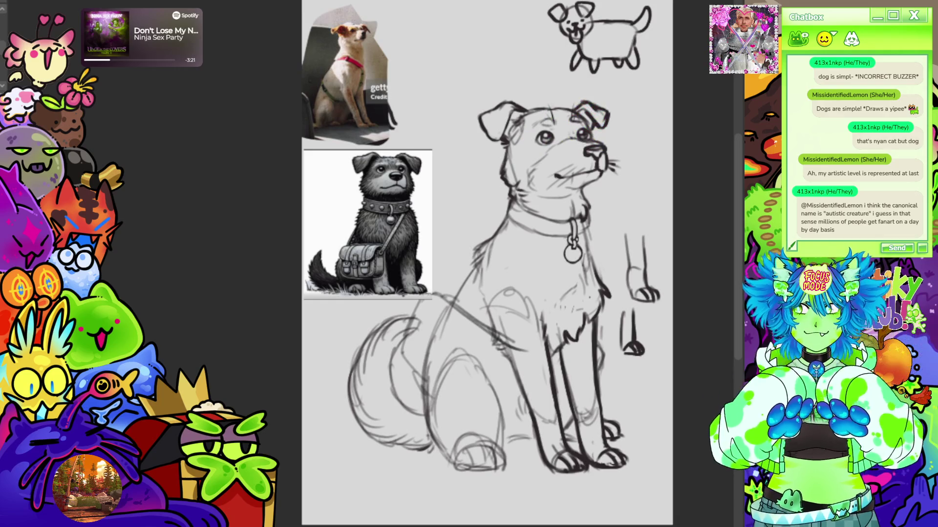
Hide the reference photos and sketch a boxy satchel with a strap across the dog's chest
key("Tab")
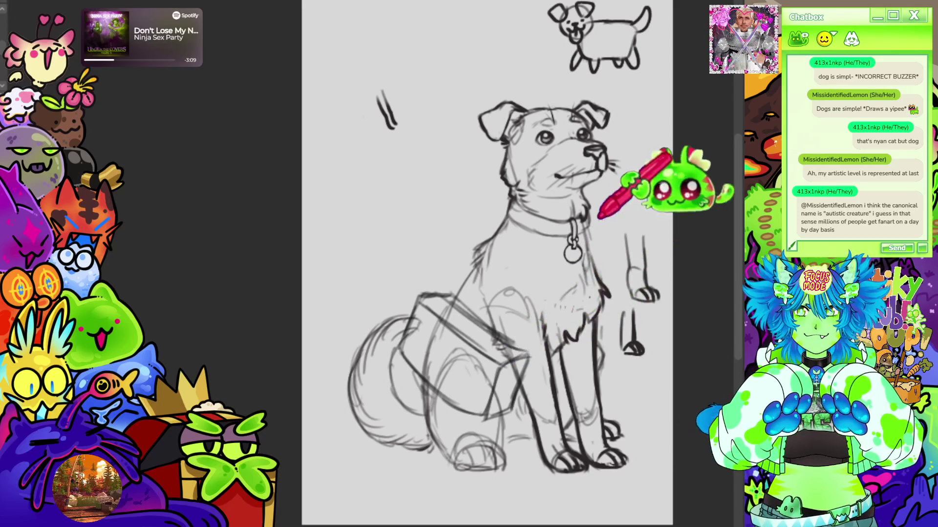
left_click_drag(669, 147, 610, 102)
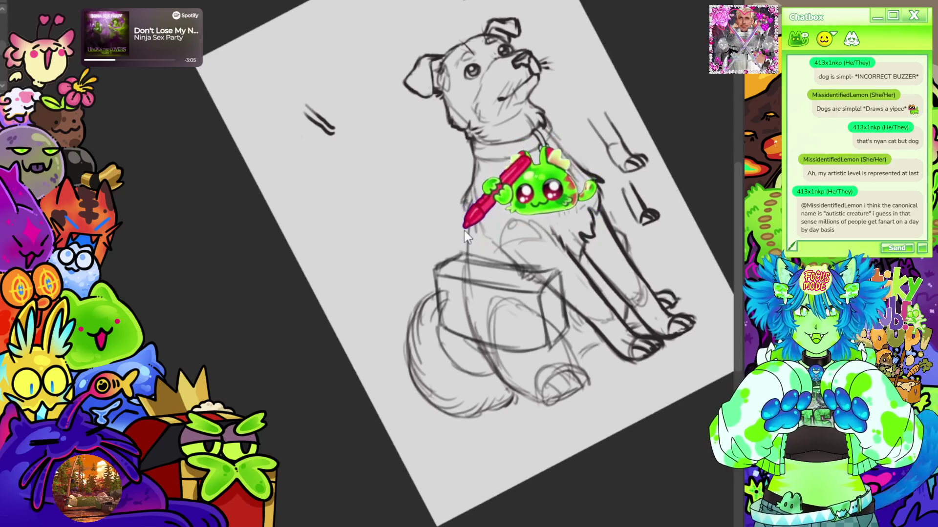
left_click_drag(442, 266, 468, 210)
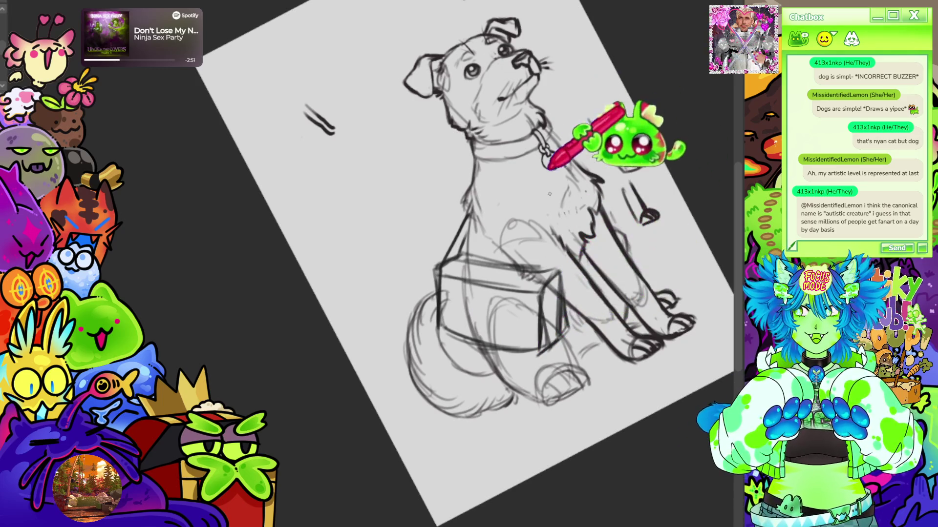
key("5")
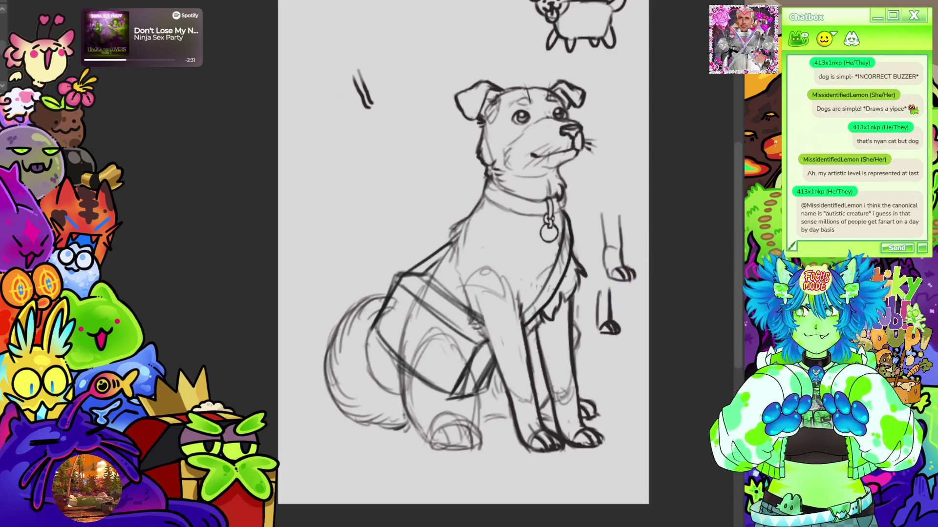
mouse_move(464, 263)
left_mouse_down()
mouse_move(457, 221)
mouse_move(474, 245)
left_mouse_up()
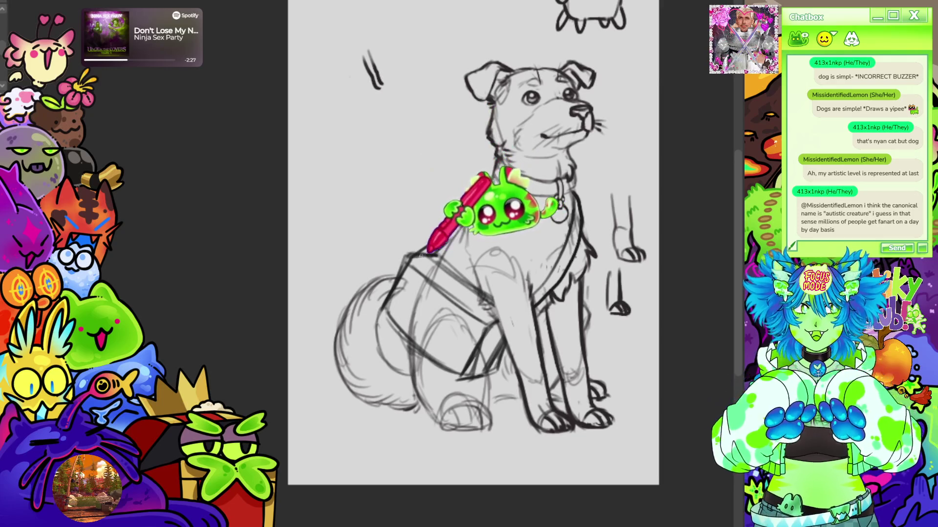
Check against the reference photos and redraw the bag darker with a front flap and extra straps
left_click_drag(469, 264, 415, 210)
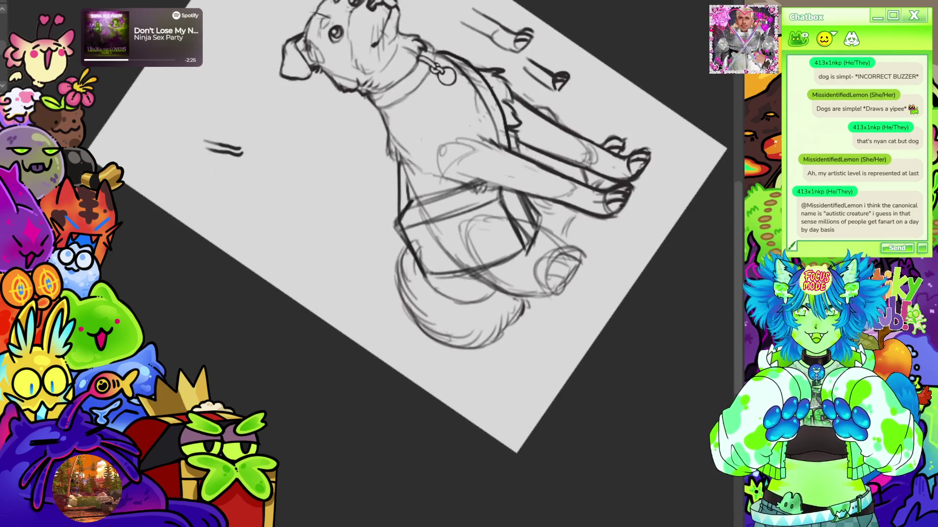
key("ctrl+v")
key("ctrl+z")
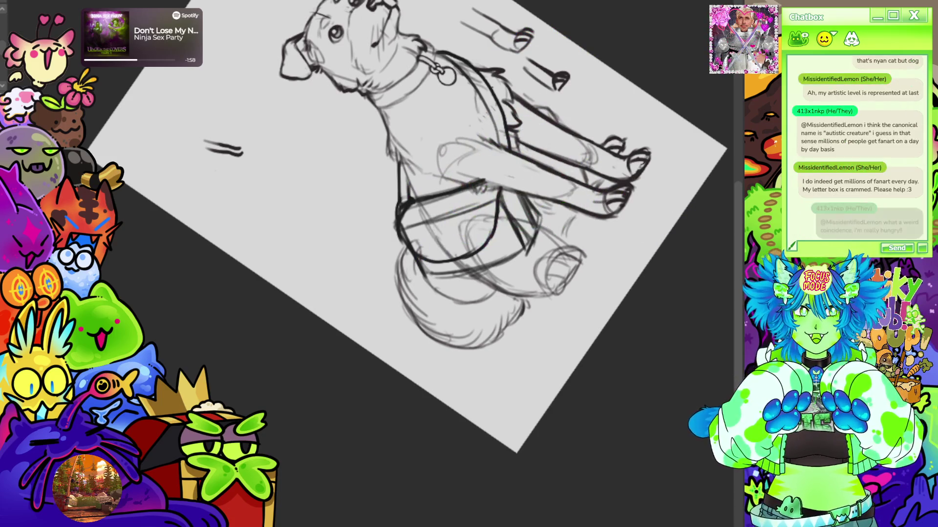
key("ctrl+v")
key("ctrl+z")
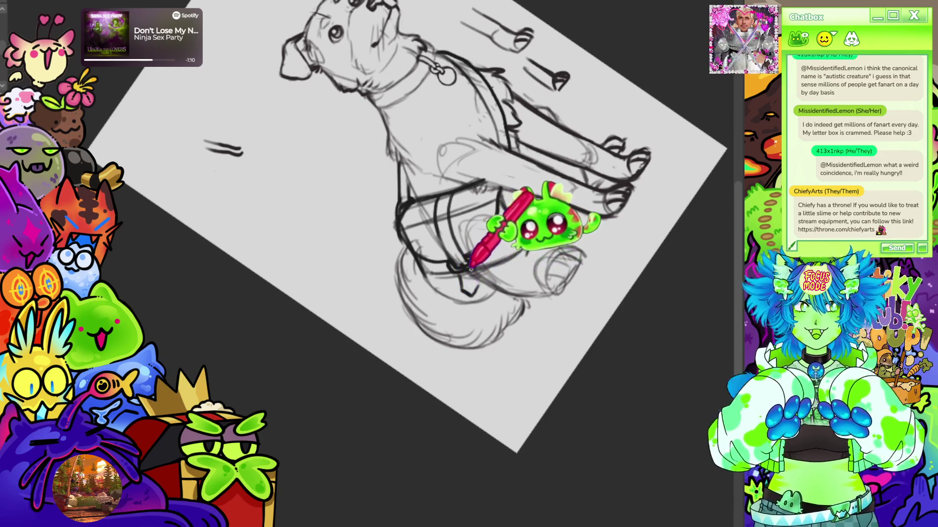
key("ctrl+0")
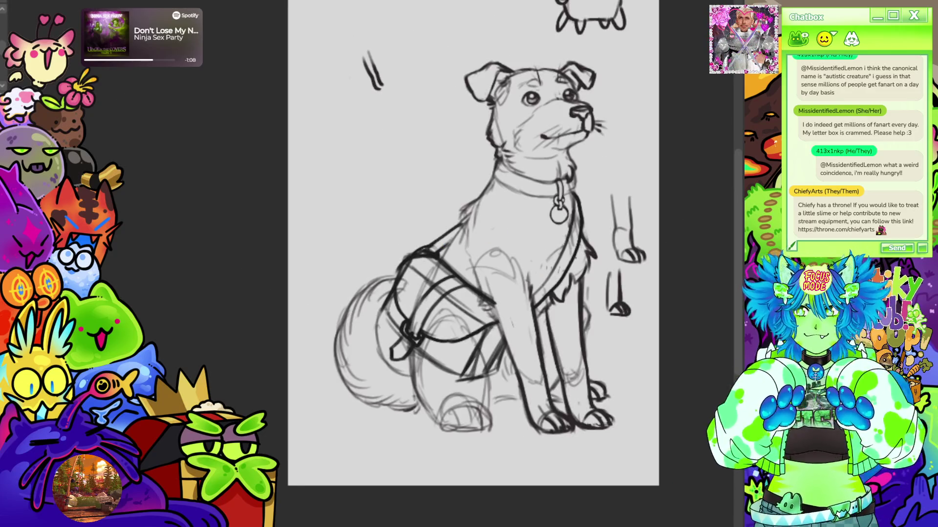
Draw dashed stitching along the satchel flap and front edges, plus a strap up the chest
left_click_drag(474, 244, 557, 195)
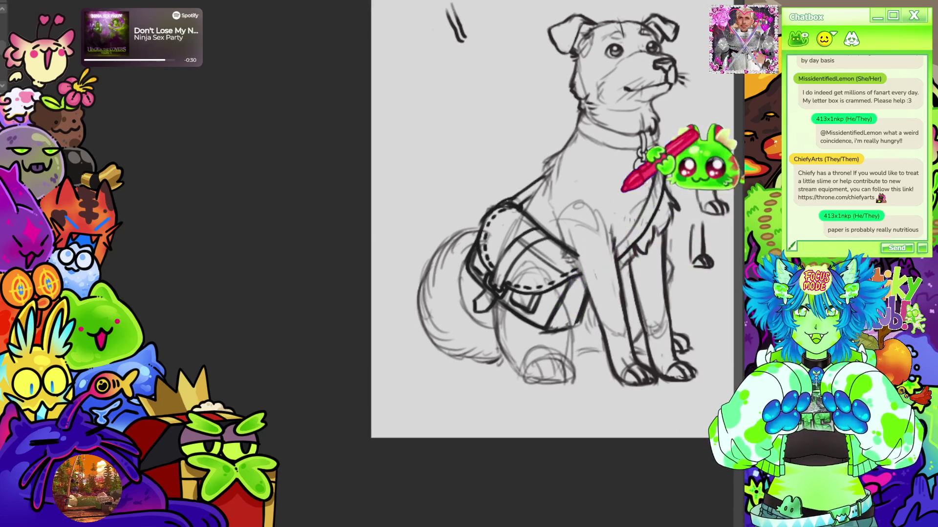
left_click_drag(623, 191, 594, 218)
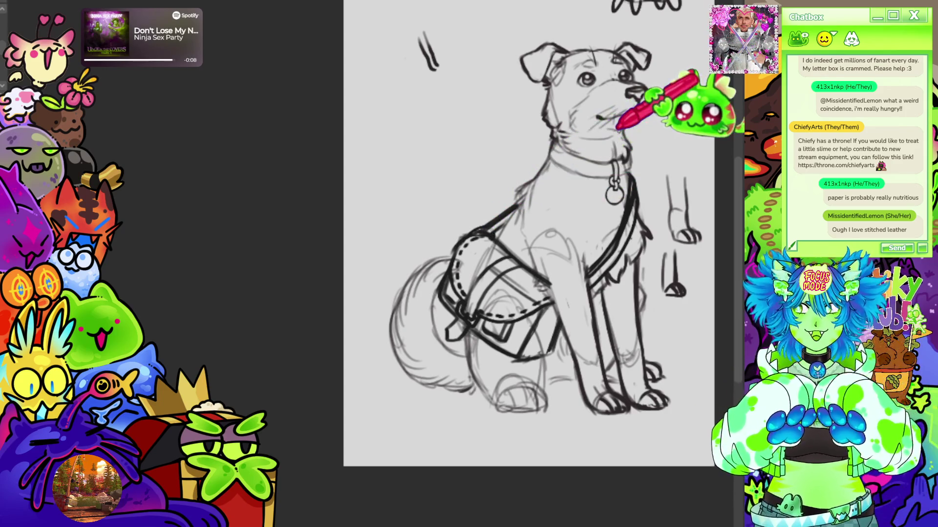
scroll(618, 127, "down", 5)
scroll(435, 147, "up", 4)
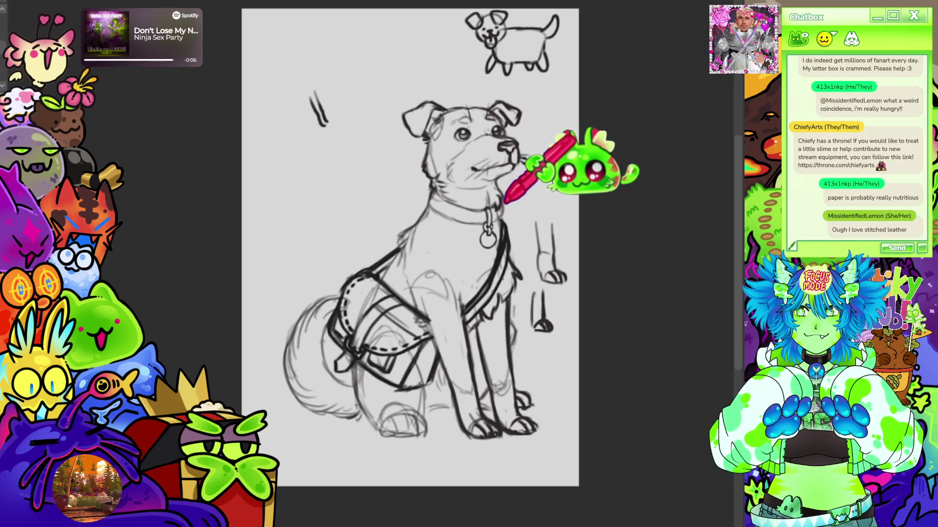
Erase stray strokes left of the head, shift the sketch left, and lasso the leg studies and doodle
scroll(468, 119, "down", 2)
scroll(459, 119, "up", 1)
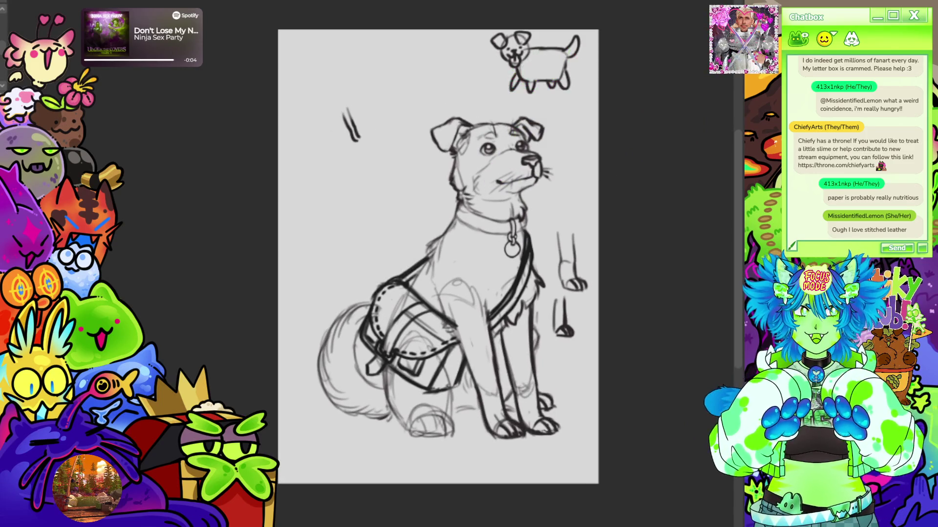
left_click_drag(354, 141, 348, 115)
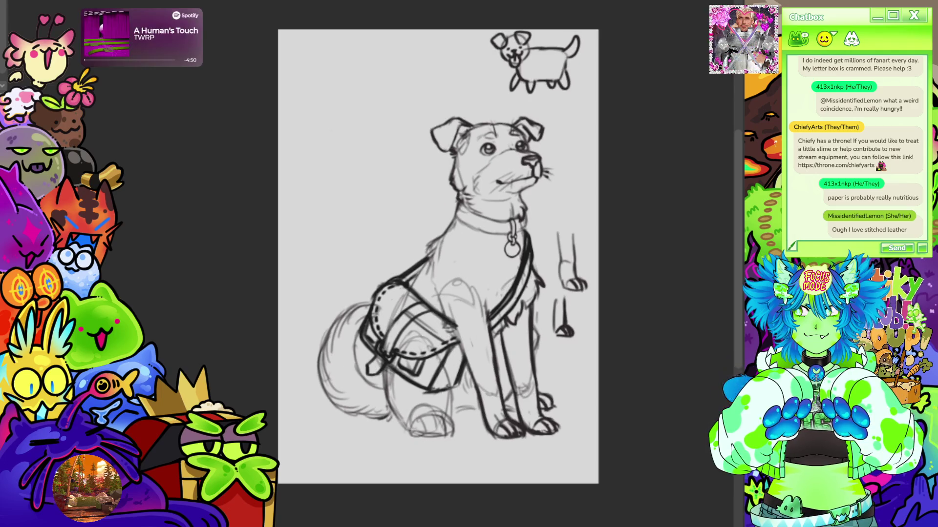
left_click_drag(703, 426, 692, 433)
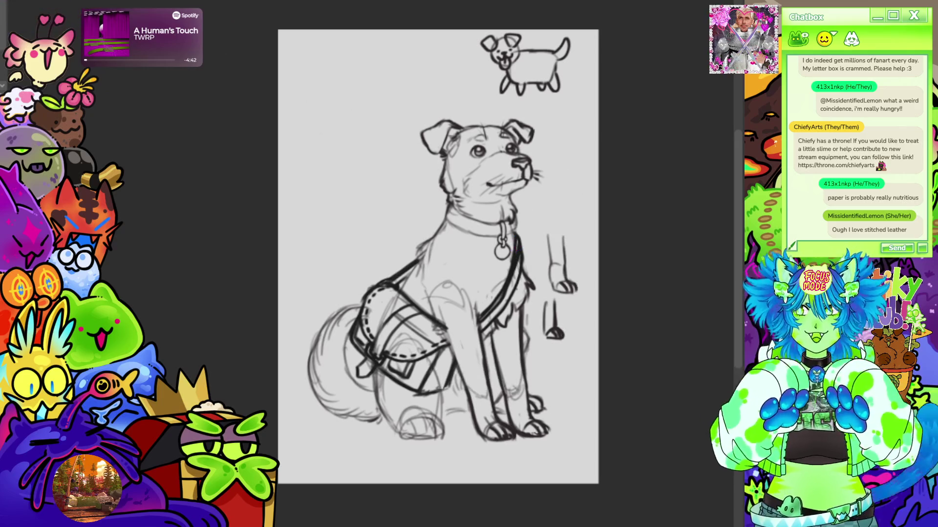
mouse_move(596, 244)
left_mouse_down()
mouse_move(592, 334)
mouse_move(540, 299)
mouse_move(554, 192)
mouse_move(561, 200)
left_mouse_up()
mouse_move(595, 33)
left_mouse_down()
mouse_move(481, 43)
mouse_move(598, 44)
left_mouse_up()
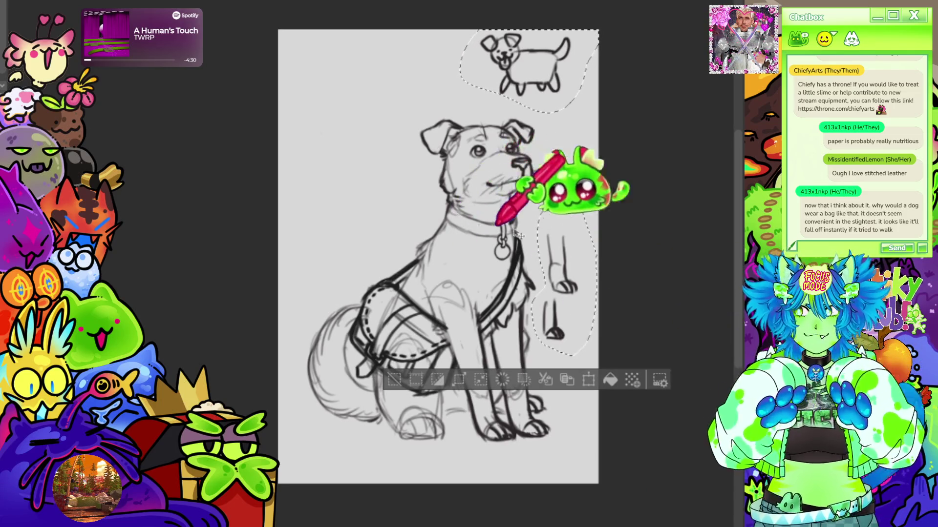
Delete the lasso-selected dog doodle and leg studies, then recentre the view on the sitting dog
left_click(394, 380)
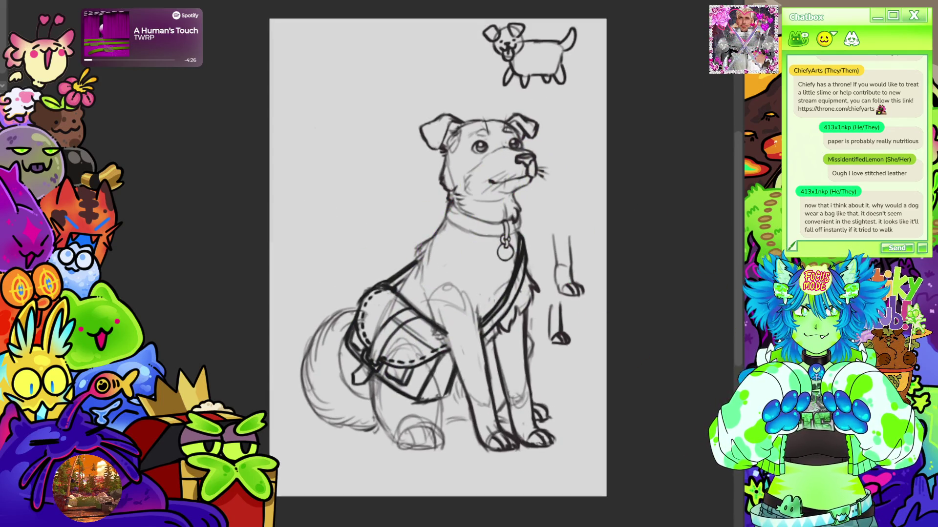
key("Delete")
left_click_drag(523, 179, 532, 208)
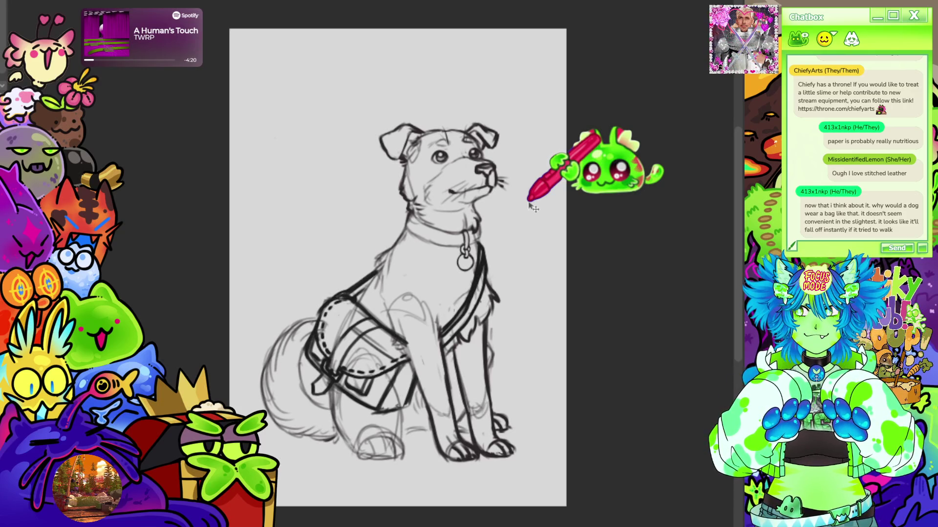
mouse_move(532, 204)
left_mouse_down()
mouse_move(210, 164)
mouse_move(403, 115)
mouse_move(383, 240)
mouse_move(394, 241)
left_mouse_up()
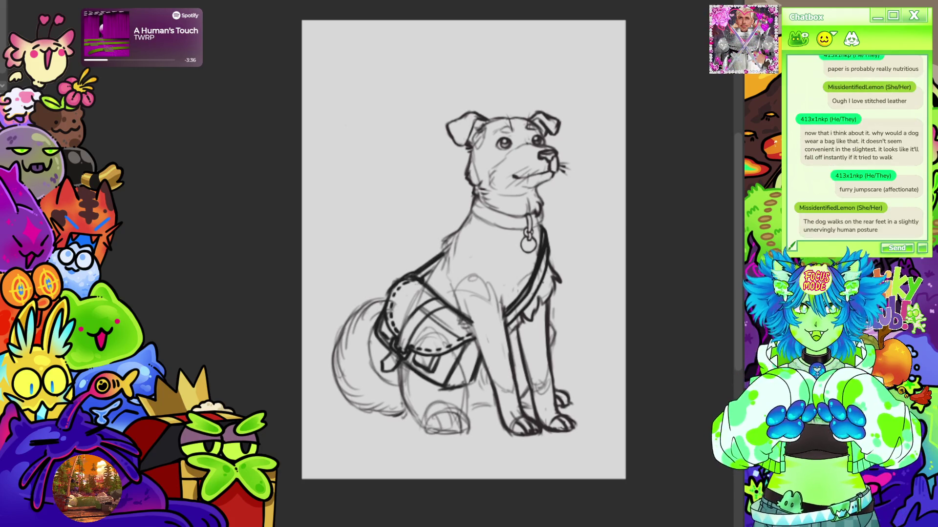
scroll(345, 147, "down", 2)
scroll(607, 178, "up", 2)
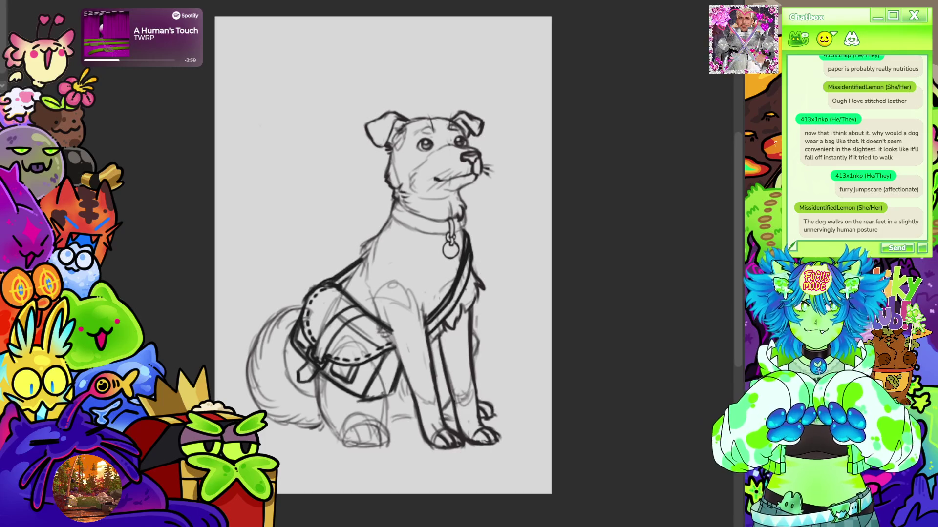
scroll(446, 216, "down", 2)
scroll(477, 224, "up", 3)
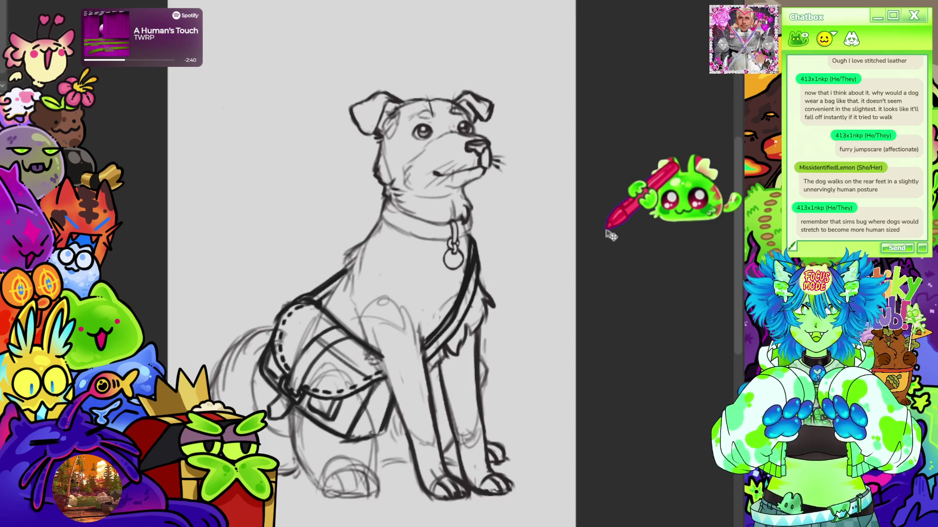
scroll(610, 236, "down", 2)
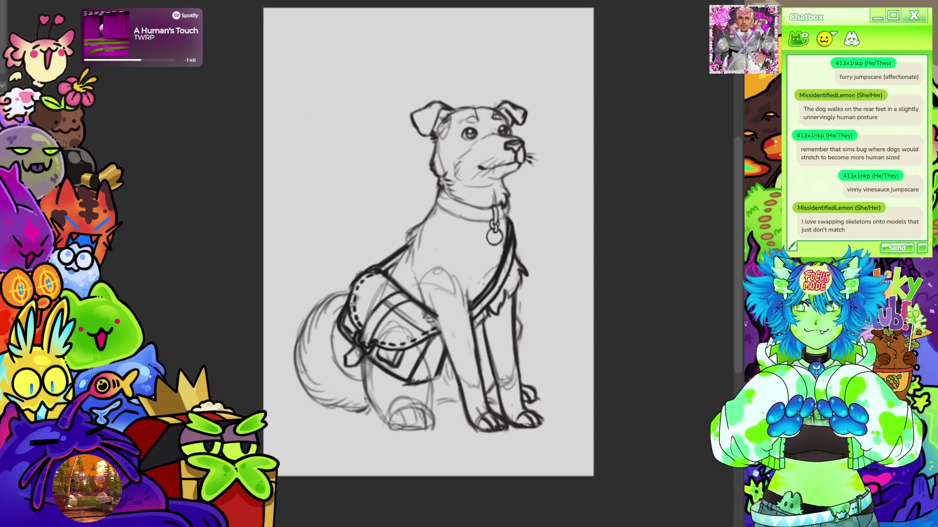
scroll(515, 176, "up", 2)
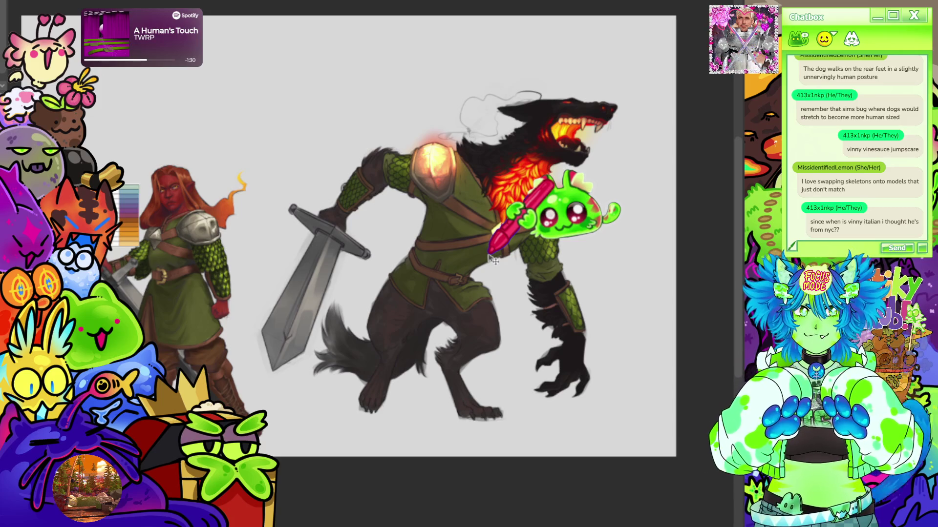
scroll(509, 264, "up", 2)
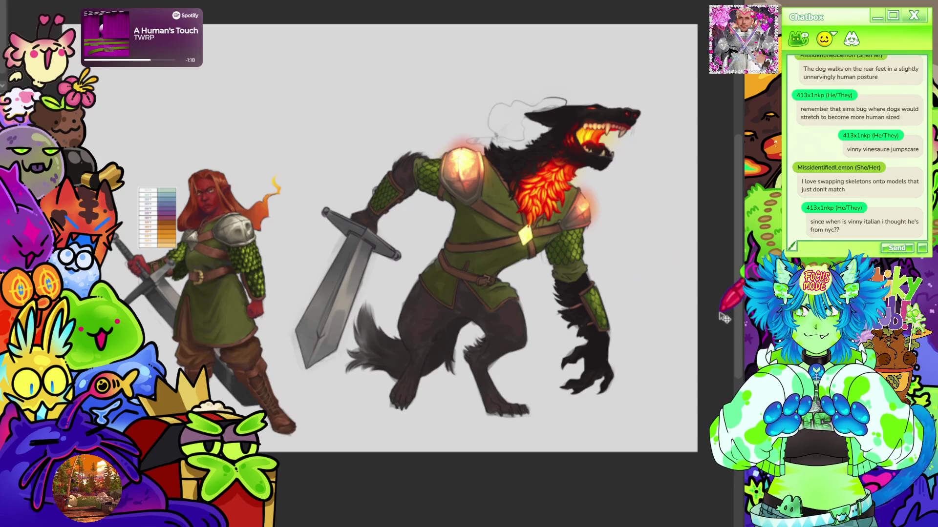
scroll(612, 277, "up", 2)
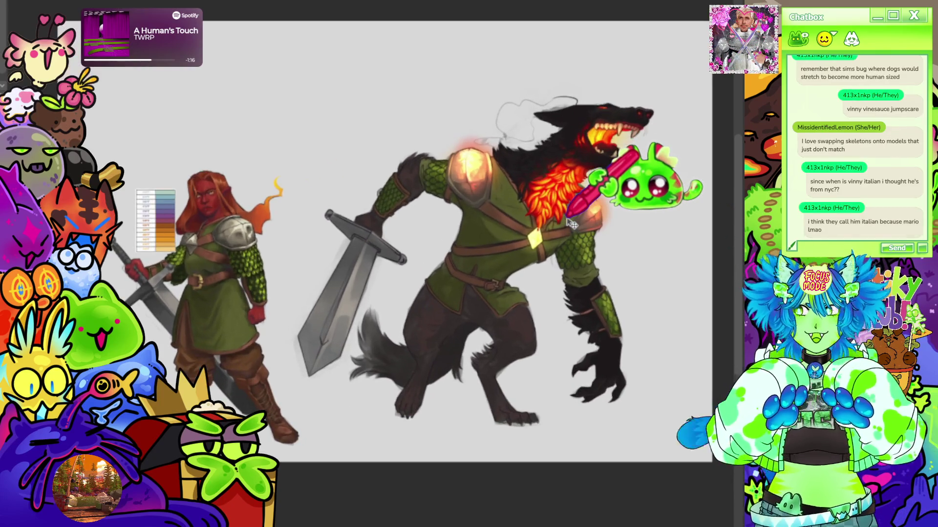
scroll(641, 126, "up", 5)
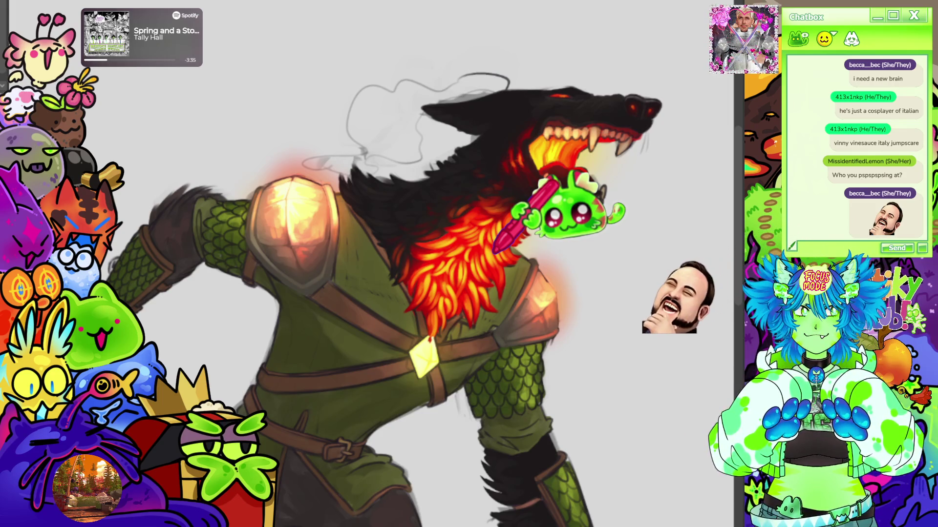
scroll(420, 293, "down", 5)
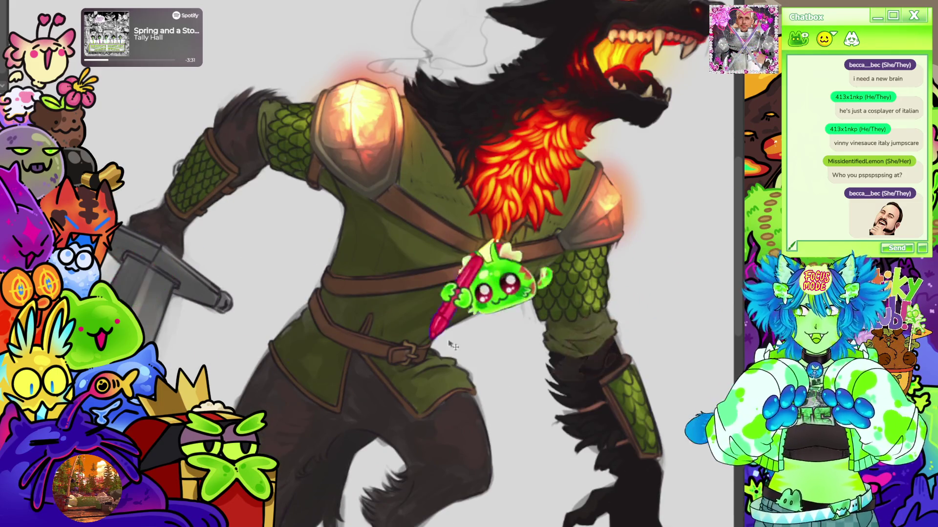
scroll(503, 335, "down", 2)
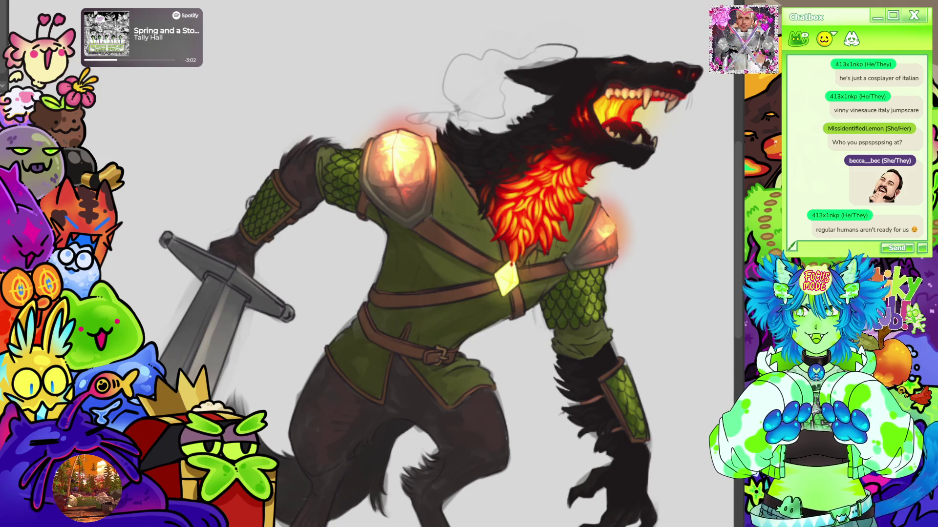
scroll(451, 221, "down", 3)
scroll(450, 221, "up", 2)
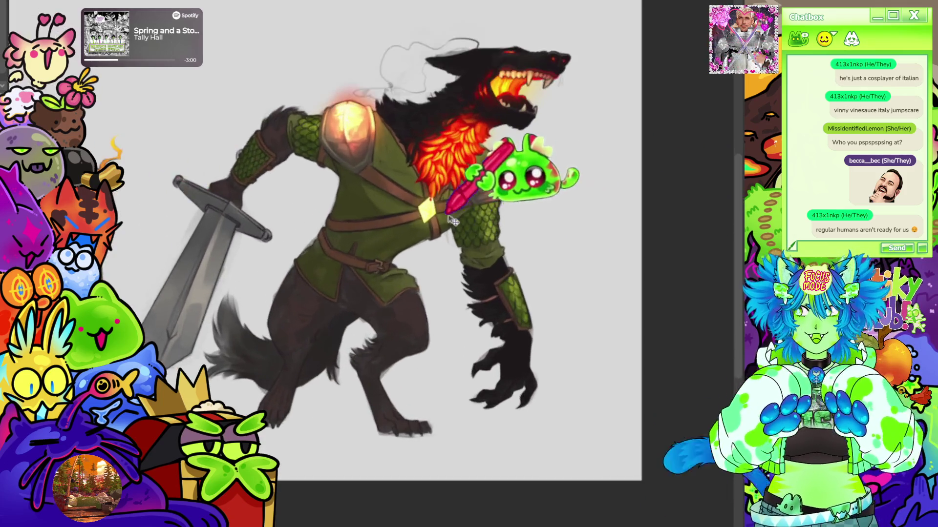
Zoom out and scroll toward the top-left to reveal empty canvas above the swordswoman and werewolf
scroll(386, 217, "up", 2)
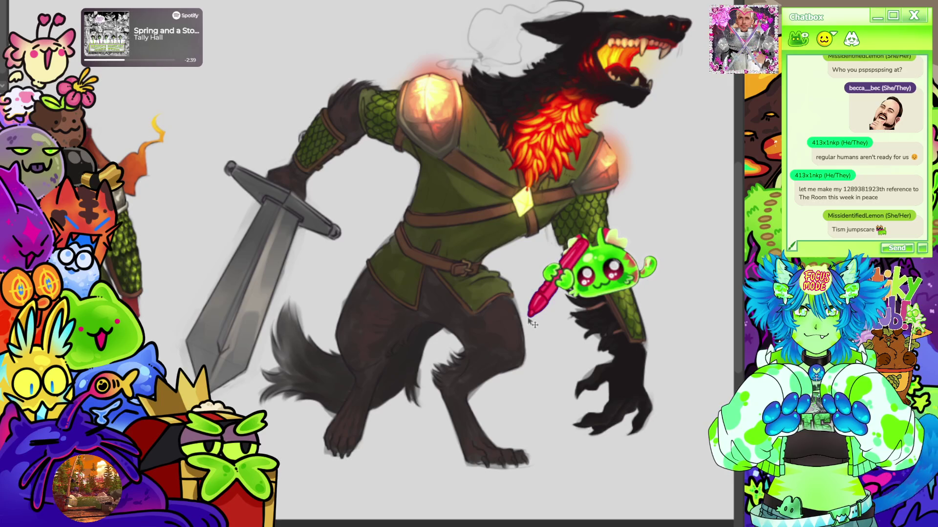
key("ctrl+minus")
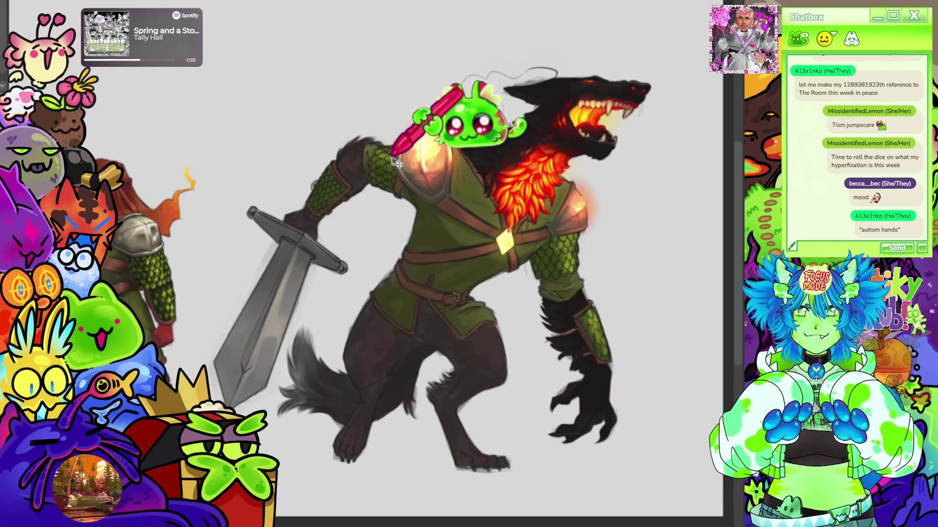
scroll(415, 156, "up", 3)
scroll(415, 157, "left", 10)
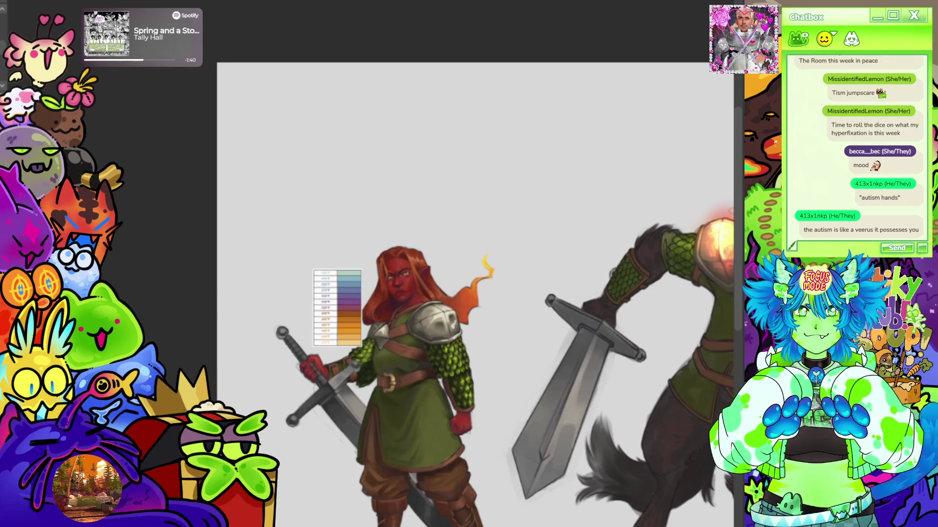
Sketch a crossed-arms doodle in the blank top area, with finger lines and a solid dark hand
mouse_move(503, 151)
left_mouse_down()
mouse_move(488, 151)
mouse_move(492, 104)
mouse_move(486, 130)
mouse_move(508, 81)
mouse_move(488, 123)
mouse_move(513, 138)
mouse_move(488, 107)
mouse_move(496, 128)
mouse_move(510, 122)
mouse_move(479, 125)
left_mouse_up()
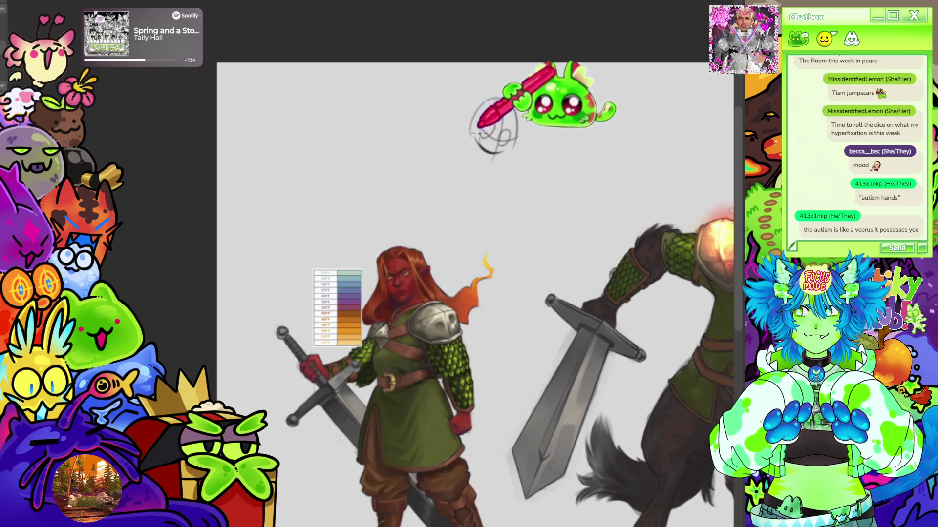
mouse_move(465, 173)
left_mouse_down()
mouse_move(451, 164)
mouse_move(485, 163)
mouse_move(478, 217)
mouse_move(503, 174)
mouse_move(554, 192)
mouse_move(508, 213)
mouse_move(521, 198)
left_mouse_up()
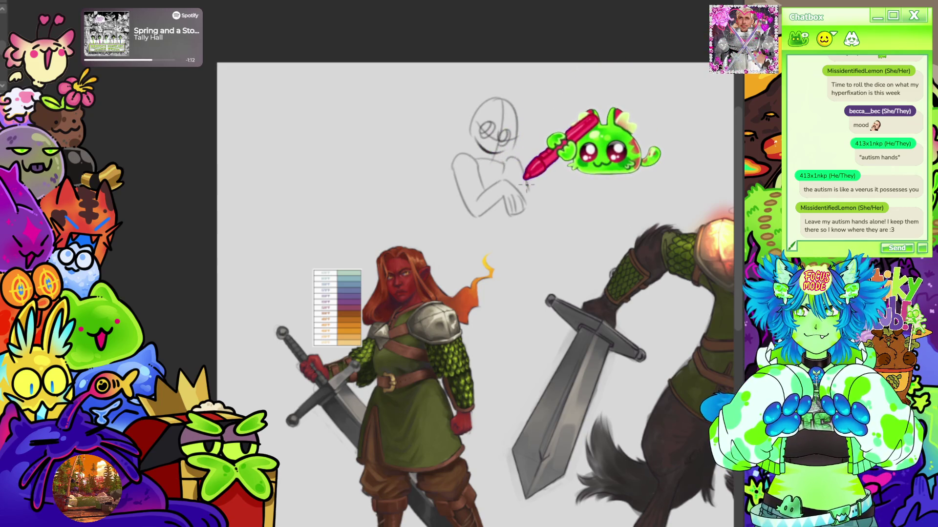
left_click_drag(527, 181, 548, 198)
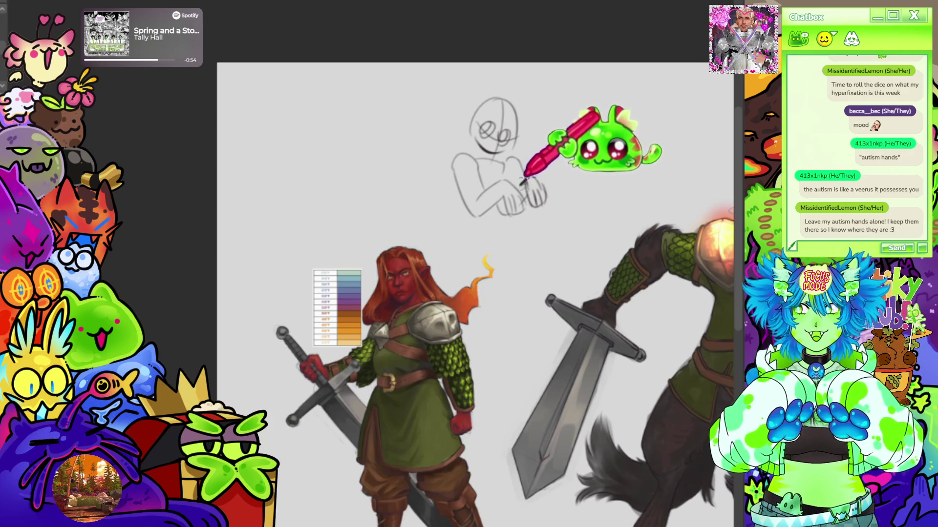
mouse_move(530, 178)
left_mouse_down()
mouse_move(535, 193)
mouse_move(527, 200)
mouse_move(537, 200)
left_mouse_up()
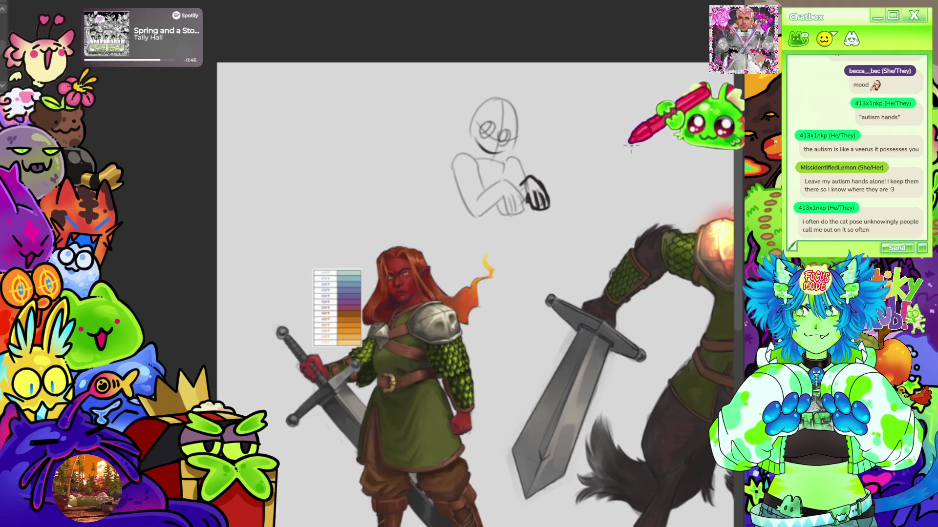
scroll(614, 146, "up", 3)
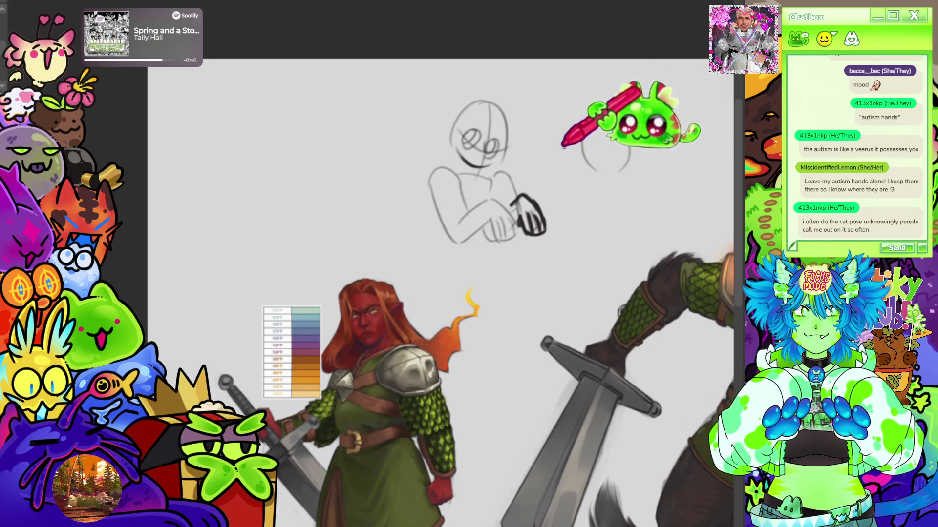
Draw a winking cat-faced doodle with a raised paw beside the first, plus dark scribbled ovals
mouse_move(566, 132)
left_mouse_down()
mouse_move(653, 168)
mouse_move(641, 178)
left_mouse_up()
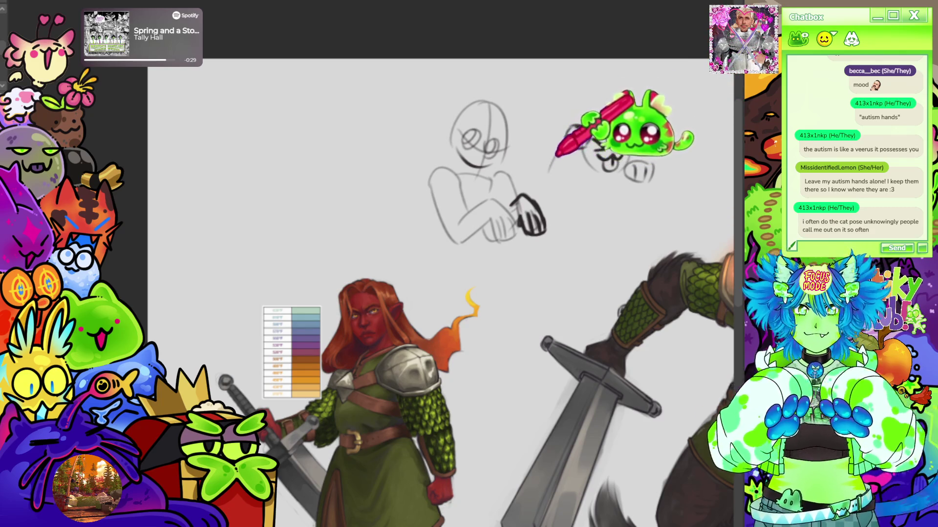
mouse_move(550, 168)
left_mouse_down()
mouse_move(554, 192)
mouse_move(520, 176)
left_mouse_up()
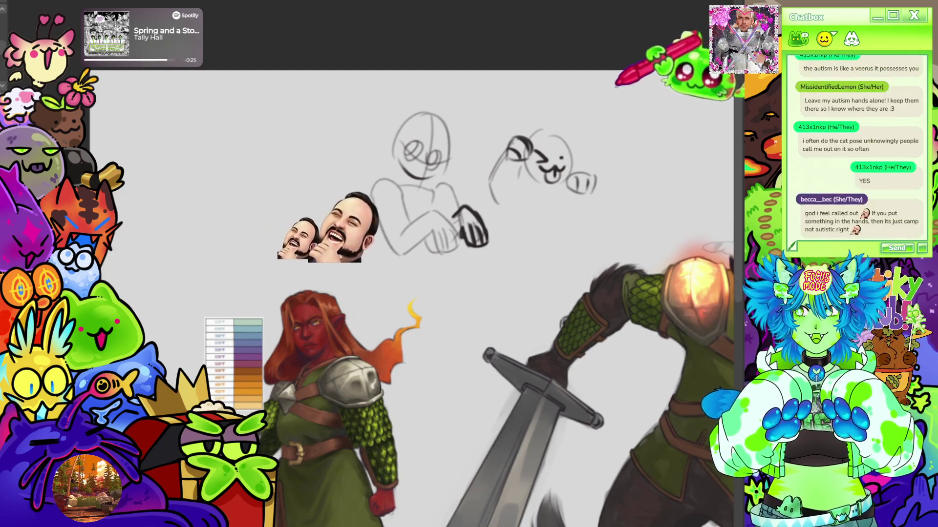
mouse_move(583, 191)
left_mouse_down()
mouse_move(592, 209)
mouse_move(569, 216)
left_mouse_up()
mouse_move(517, 172)
left_mouse_down()
mouse_move(508, 164)
mouse_move(512, 179)
mouse_move(566, 215)
left_mouse_up()
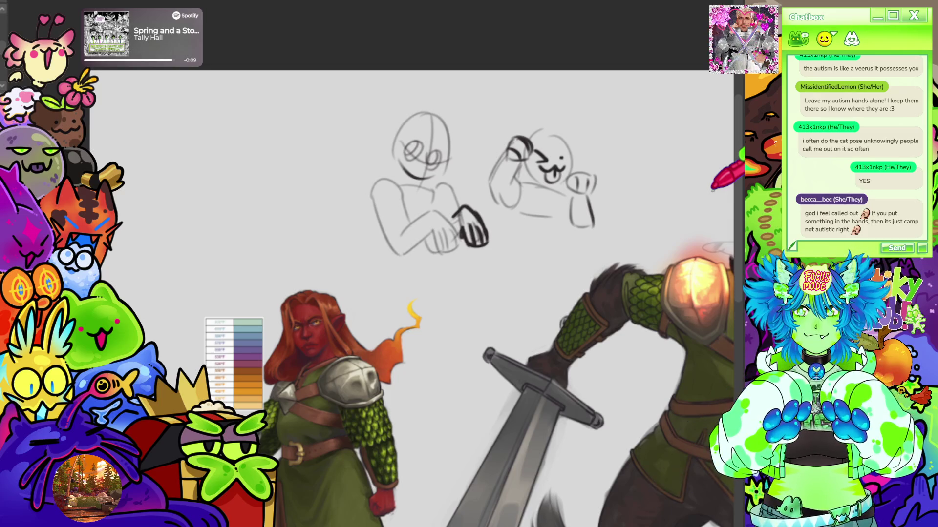
mouse_move(620, 141)
left_mouse_down()
mouse_move(652, 139)
mouse_move(620, 132)
mouse_move(650, 135)
mouse_move(647, 158)
mouse_move(578, 170)
left_mouse_up()
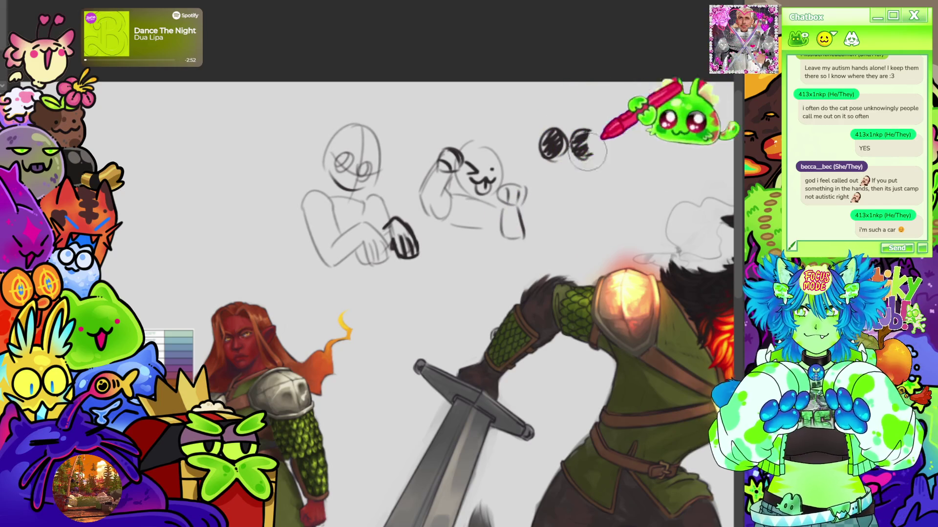
Undo the dark scribbled ovals and strokes at the top of the canvas
key("ctrl+z")
key("ctrl+z")
key("ctrl+z")
key("ctrl+z")
key("ctrl+z")
key("ctrl+z")
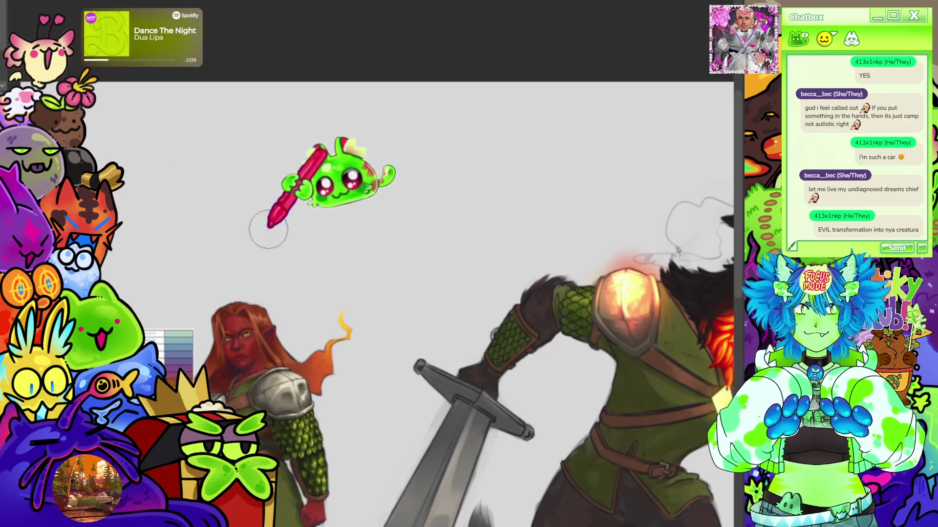
Zoom out and fit the whole canvas in the window to view the painting
scroll(324, 168, "down", 5)
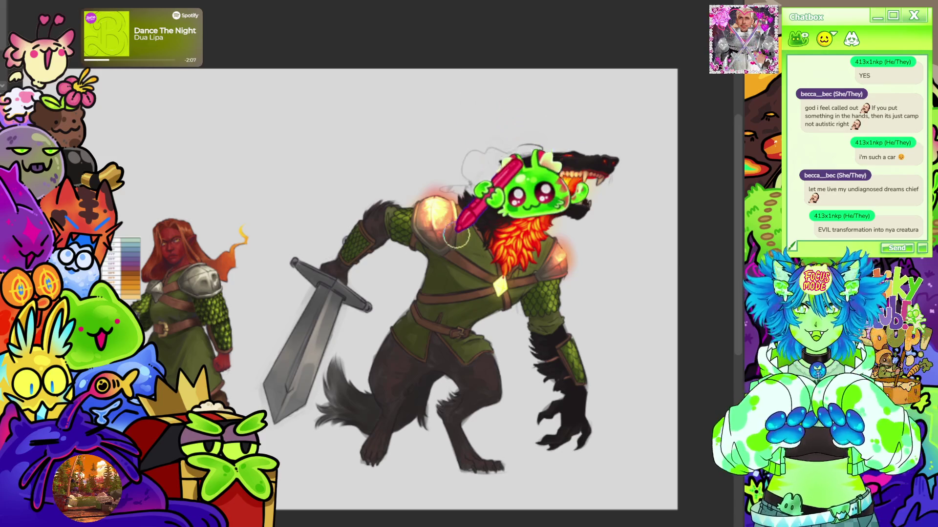
scroll(617, 267, "up", 3)
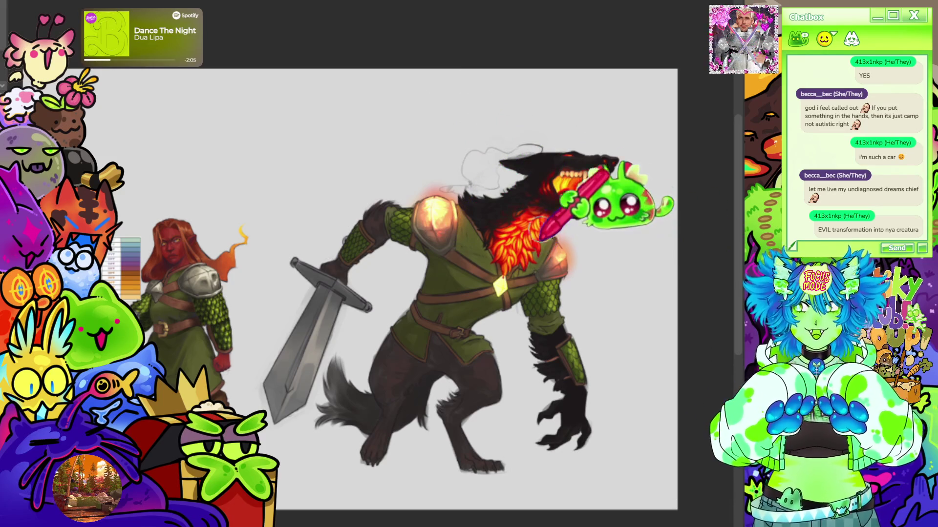
scroll(606, 127, "up", 3)
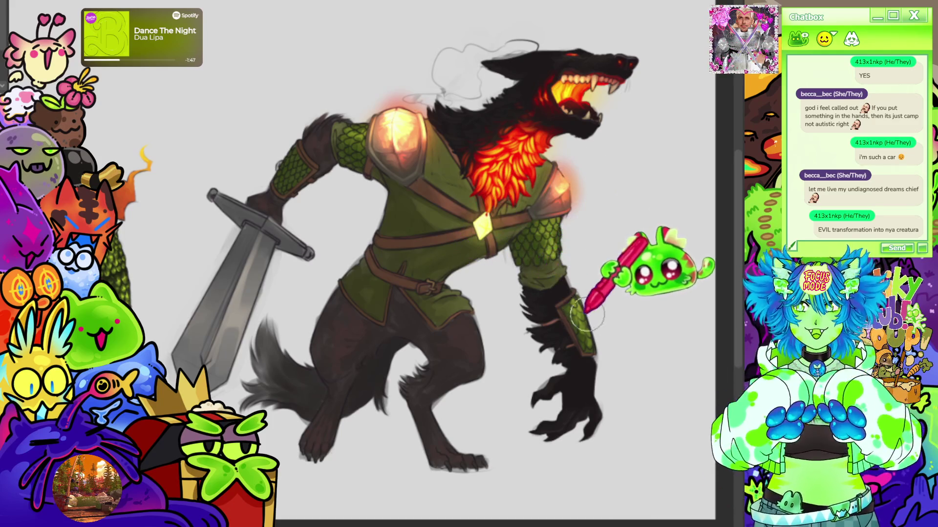
key("ctrl+0")
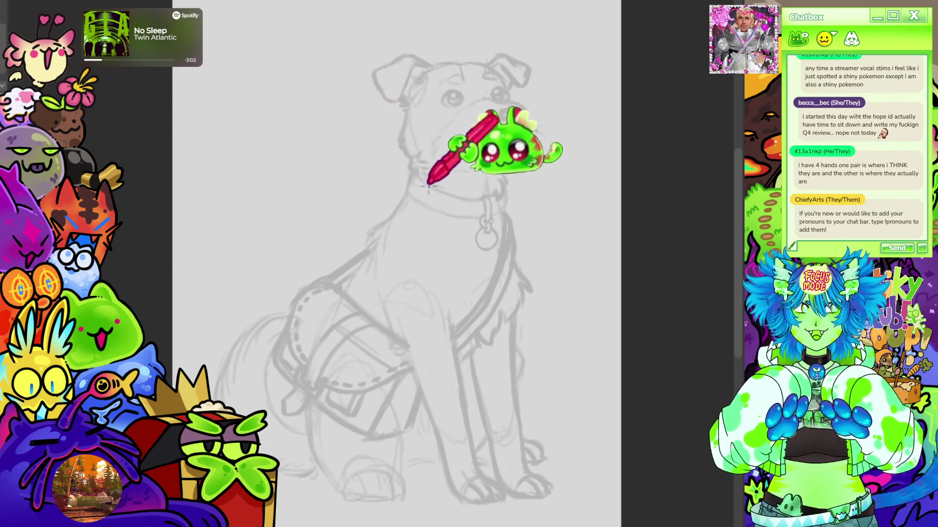
Ink a short tapered line near the dog's eye and a long line near its mouth
scroll(454, 88, "up", 3)
scroll(462, 96, "up", 2)
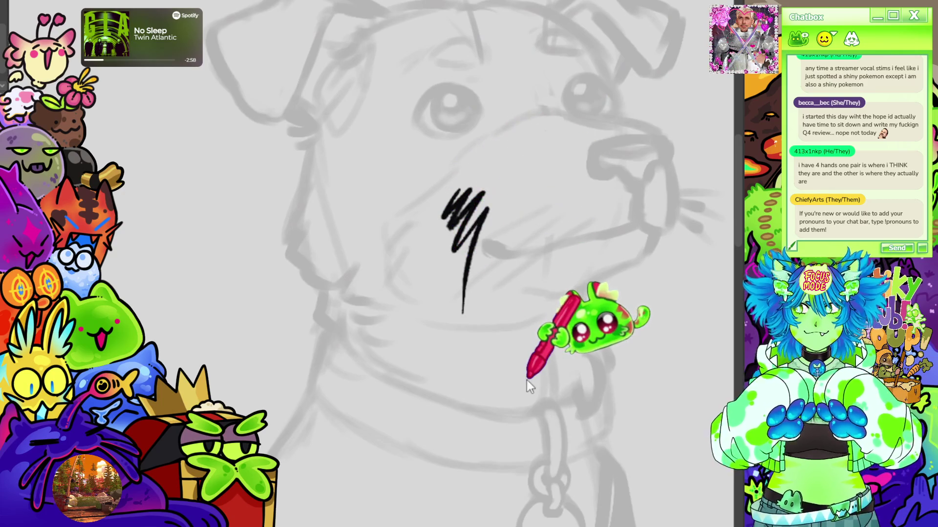
scroll(417, 198, "down", 2)
scroll(418, 197, "down", 2)
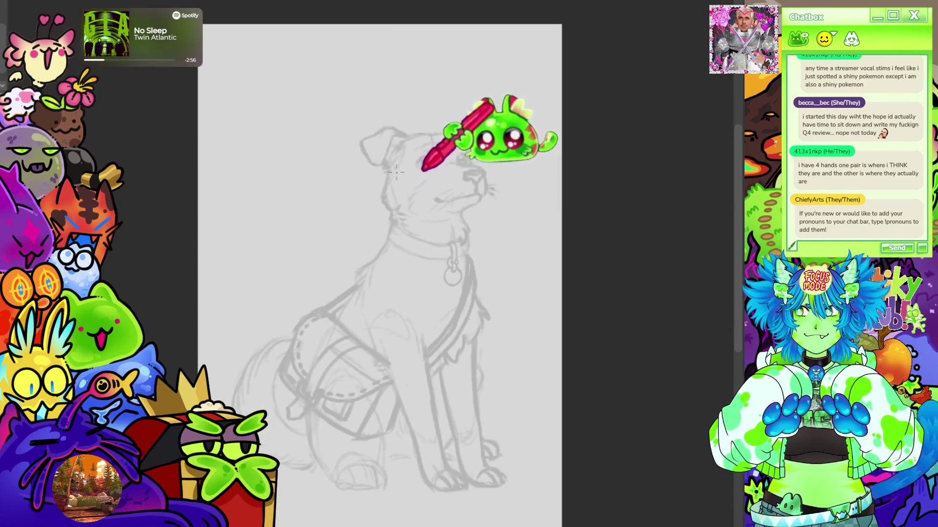
scroll(454, 122, "up", 3)
scroll(330, 100, "down", 2)
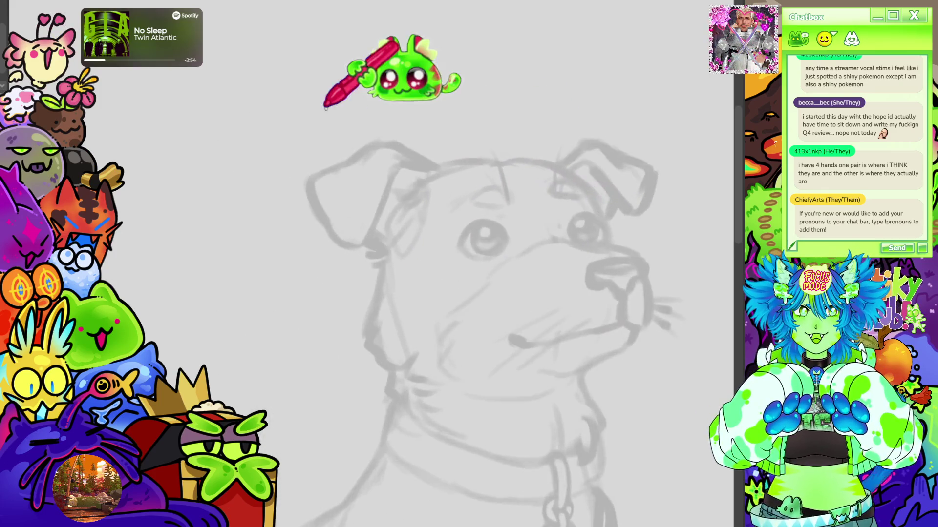
scroll(439, 178, "up", 1)
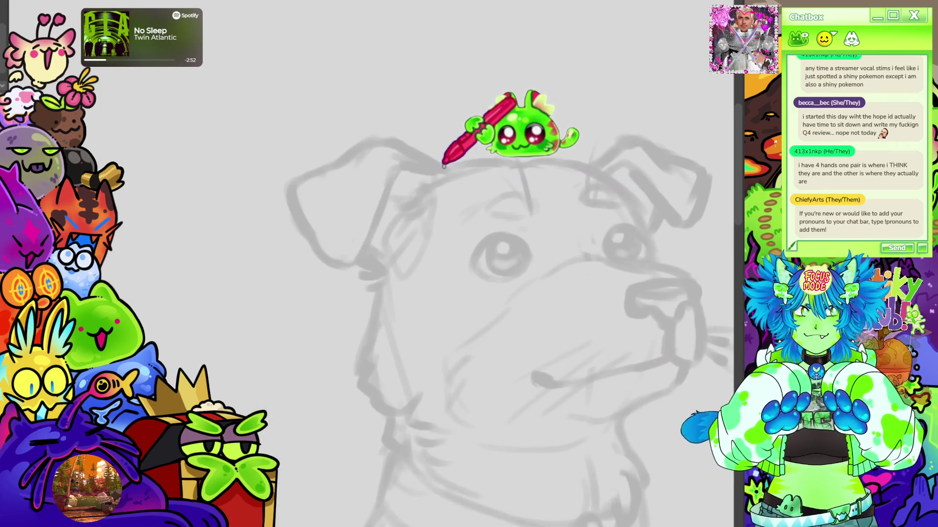
scroll(444, 166, "down", 2)
scroll(503, 167, "up", 2)
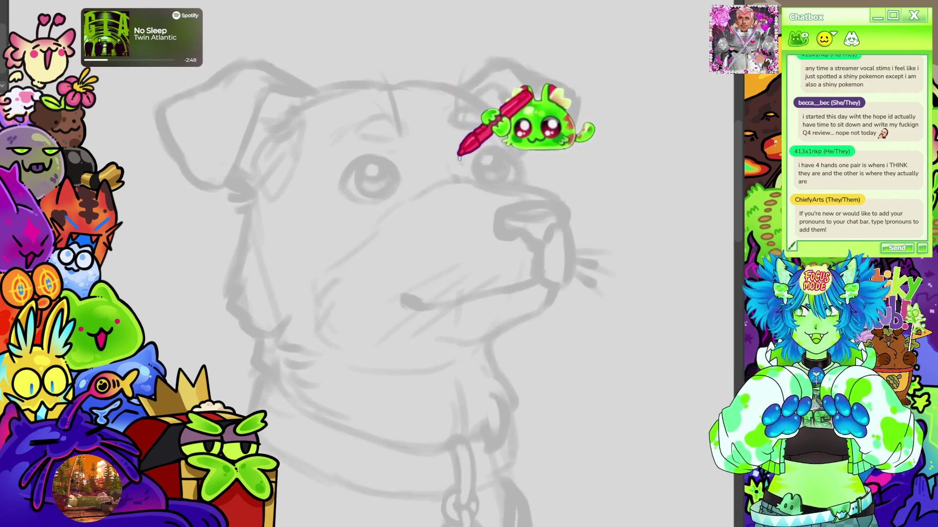
mouse_move(463, 167)
left_mouse_down()
mouse_move(473, 184)
mouse_move(440, 210)
left_mouse_up()
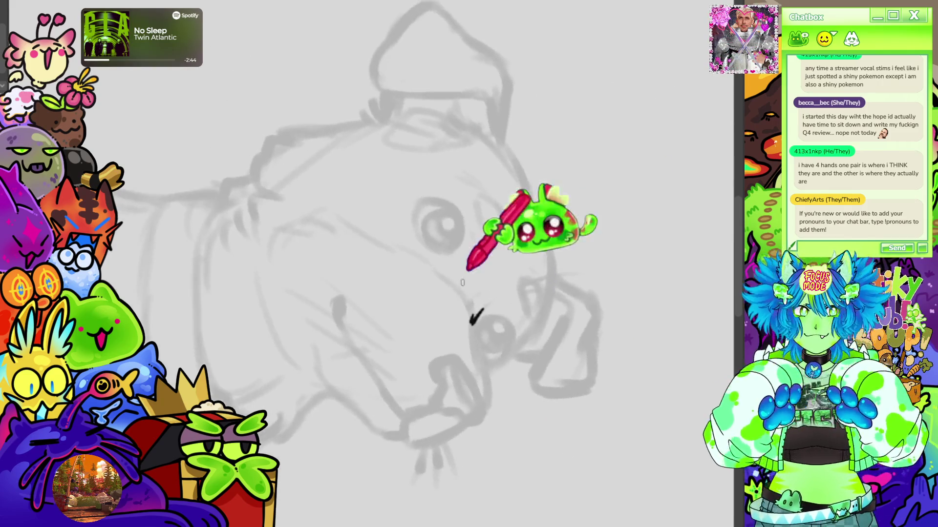
mouse_move(472, 323)
left_mouse_down()
mouse_move(484, 361)
mouse_move(464, 406)
left_mouse_up()
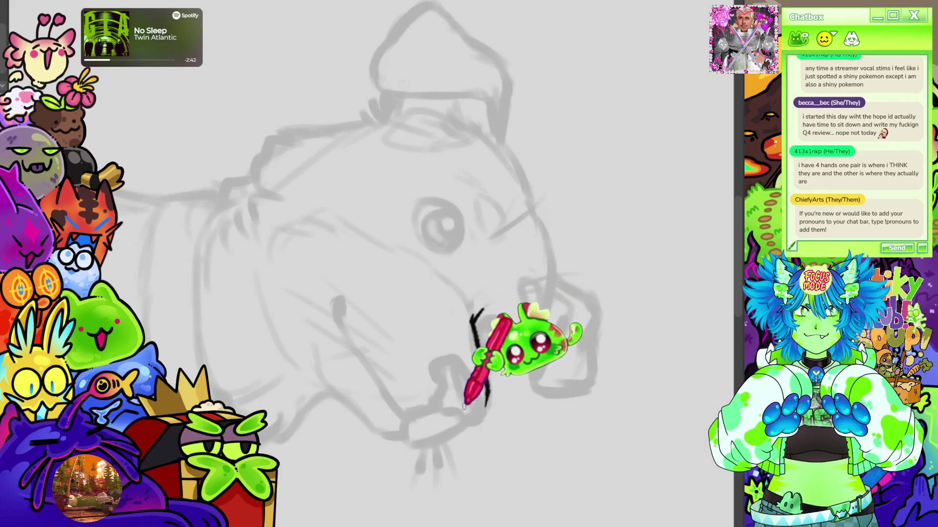
Ink the dog's curved nose outline ending in a short hook, extending the line over the nose
key("5")
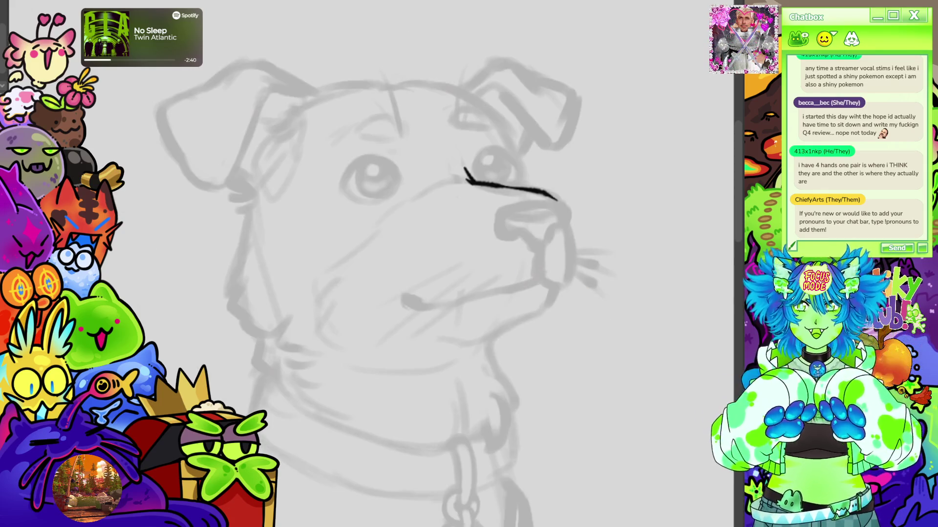
key("4")
key("4")
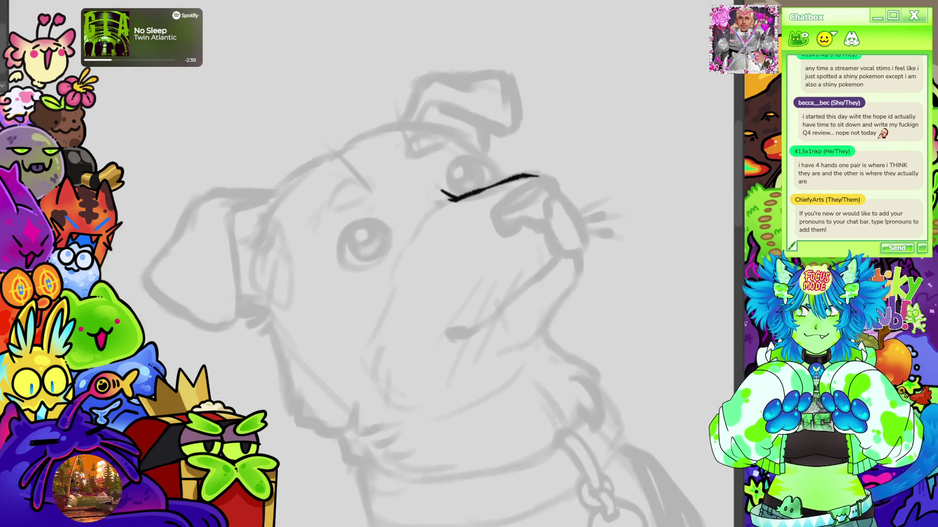
key("5")
mouse_move(464, 244)
left_mouse_down()
mouse_move(406, 210)
mouse_move(340, 142)
left_mouse_up()
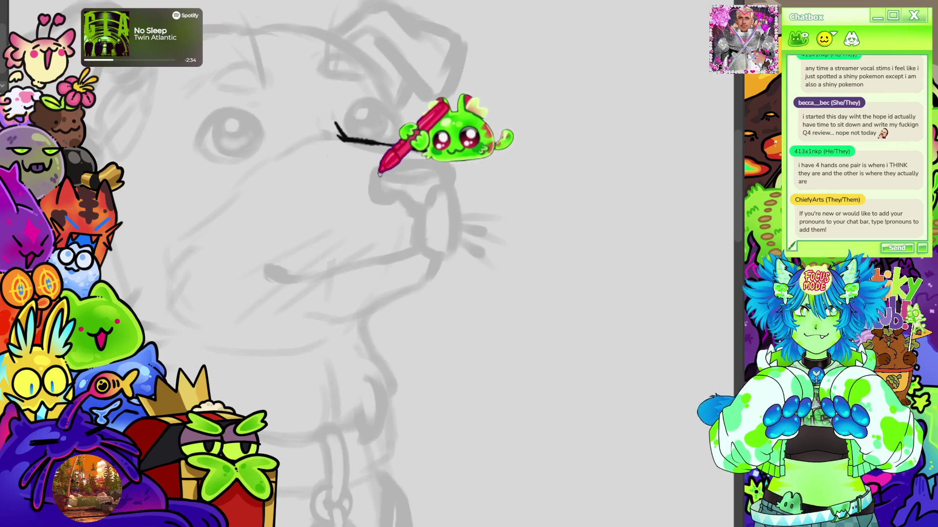
left_click_drag(390, 170, 390, 201)
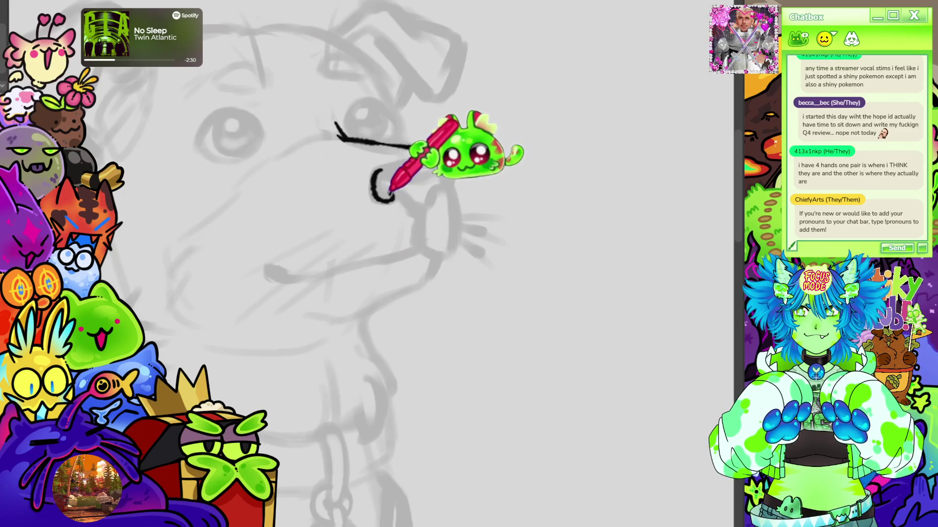
key("ctrl+z")
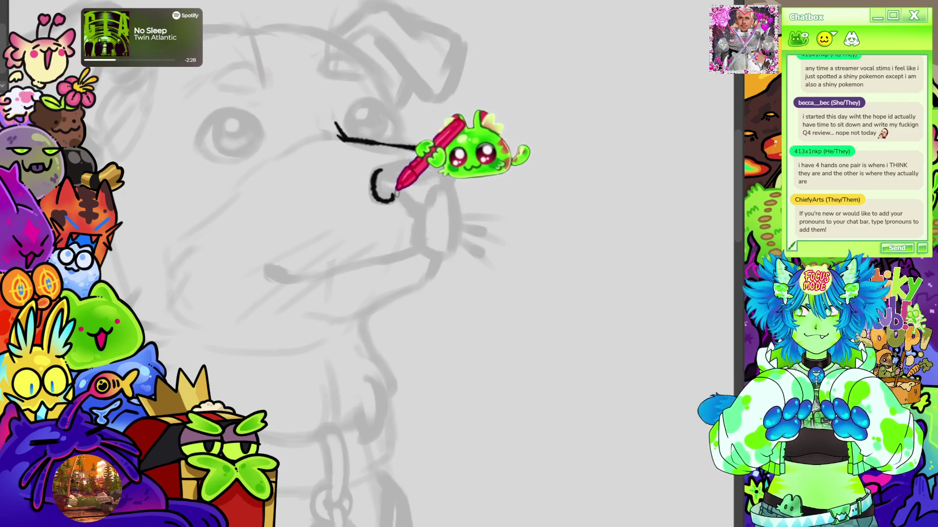
left_click_drag(391, 196, 423, 215)
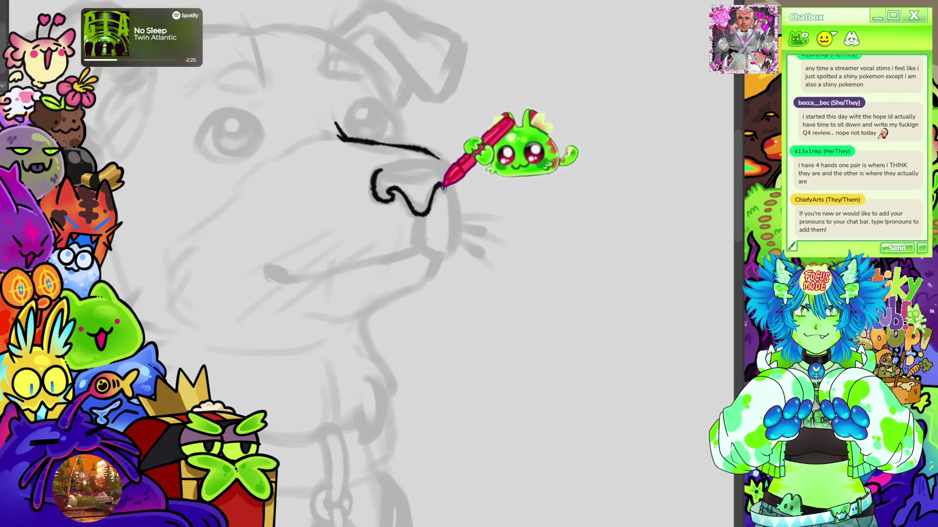
left_click_drag(410, 146, 452, 166)
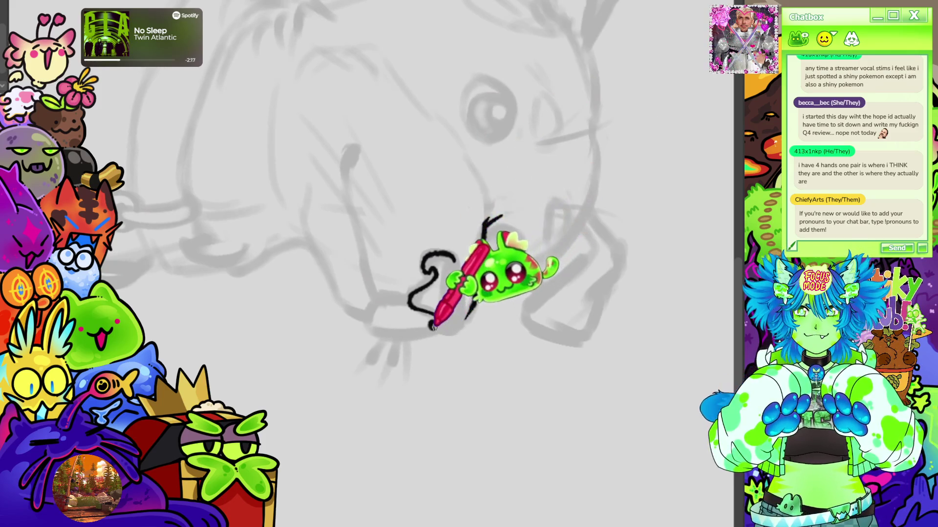
Ink the nose underside, the long mouth line along the muzzle, and the muzzle edge to the jaw
left_click_drag(459, 332, 484, 232)
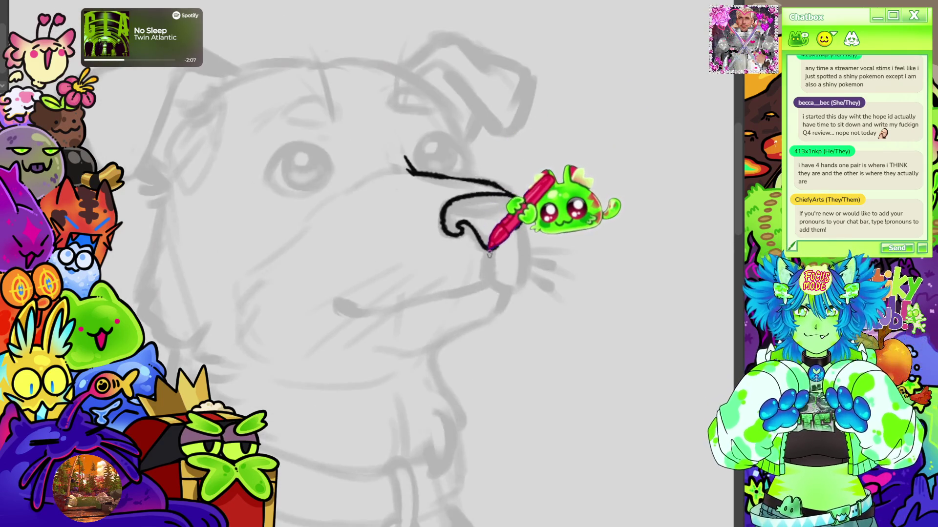
left_click_drag(489, 261, 486, 281)
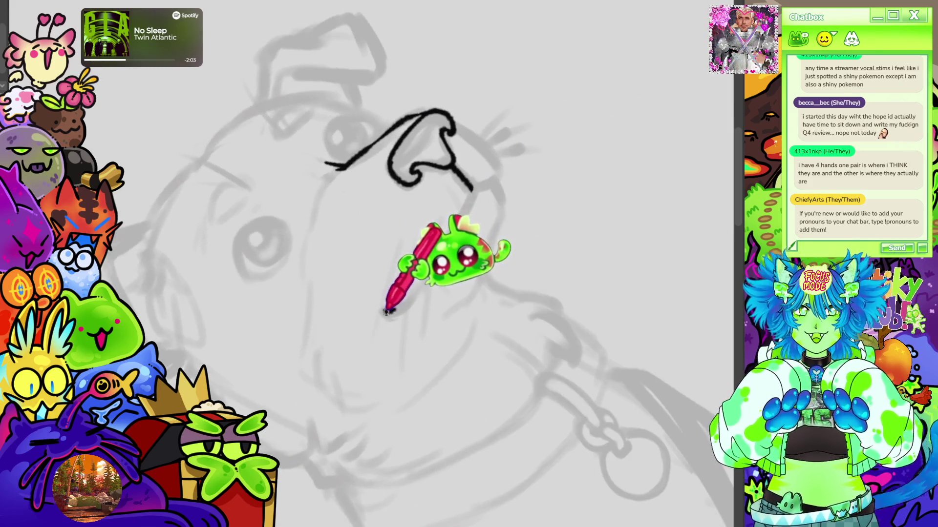
left_click_drag(388, 311, 450, 236)
left_click_drag(472, 199, 474, 193)
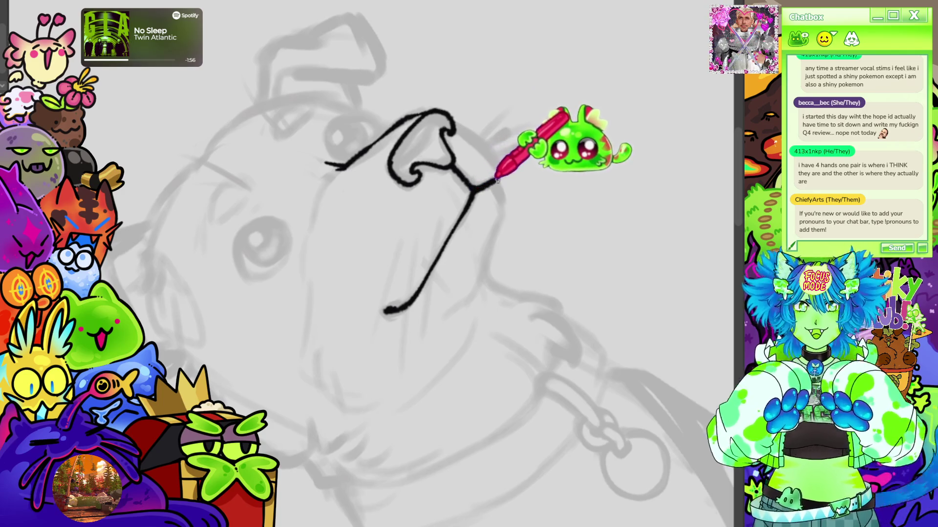
key("Delete")
left_click_drag(523, 229, 518, 292)
left_click_drag(514, 227, 519, 292)
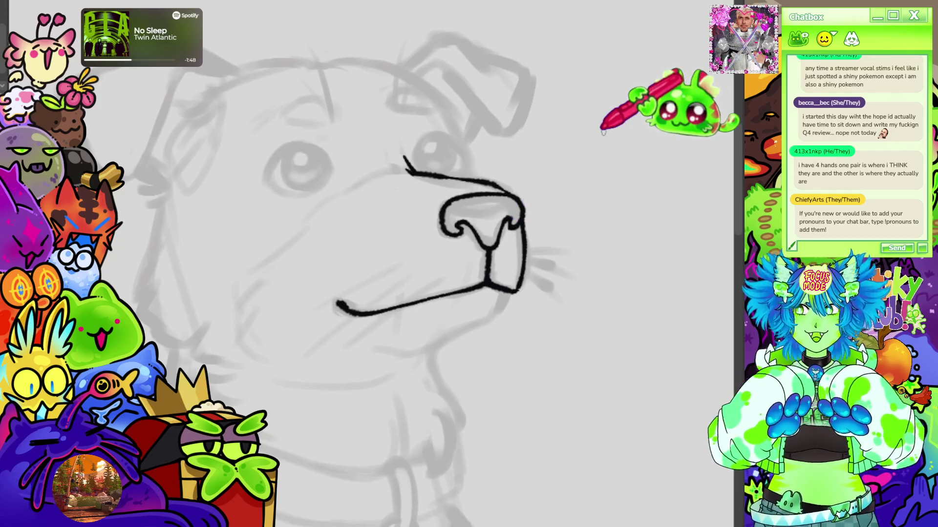
scroll(602, 131, "down", 3)
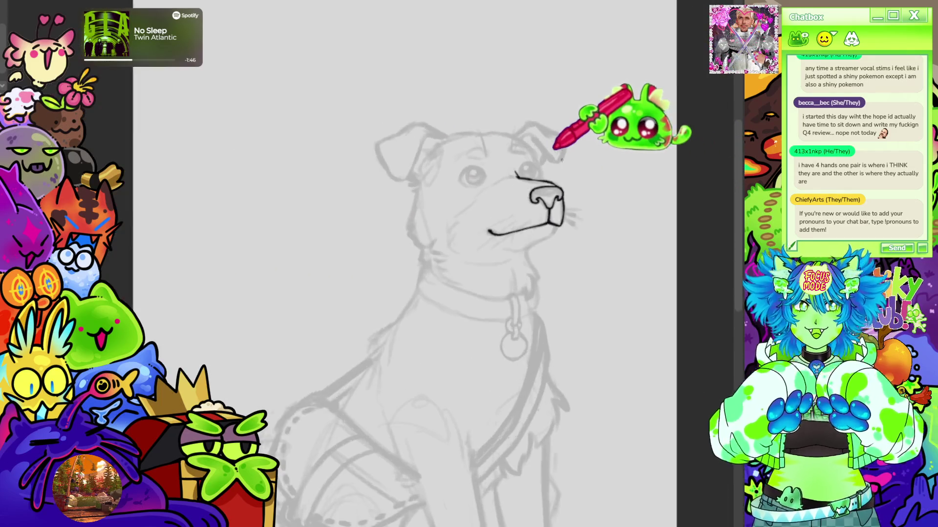
Redraw the jaw line from the muzzle top so it joins and closes the nose
scroll(561, 151, "up", 1)
scroll(508, 191, "up", 1)
scroll(605, 146, "down", 2)
scroll(513, 188, "up", 2)
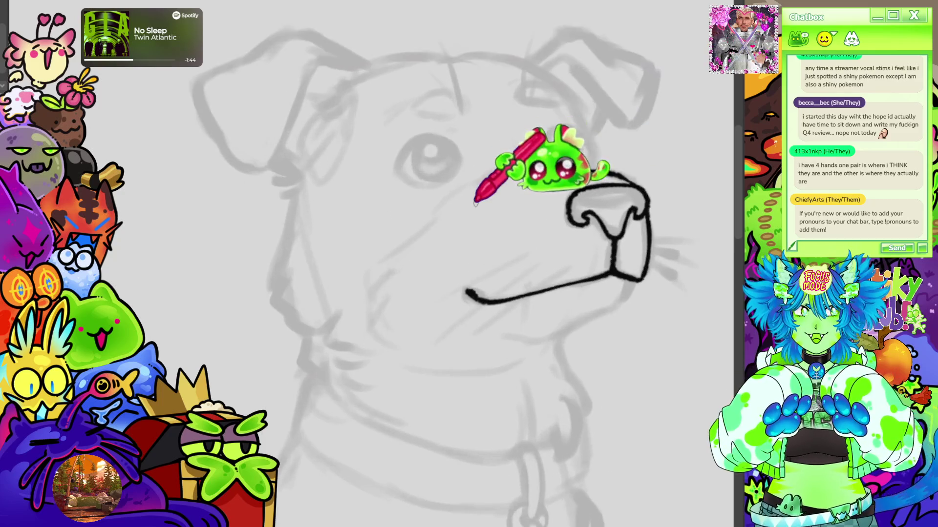
left_click_drag(538, 146, 630, 186)
mouse_move(478, 313)
left_mouse_down()
mouse_move(491, 254)
mouse_move(469, 258)
mouse_move(605, 198)
mouse_move(477, 258)
mouse_move(484, 264)
mouse_move(548, 217)
mouse_move(589, 205)
left_mouse_up()
key("ctrl+z")
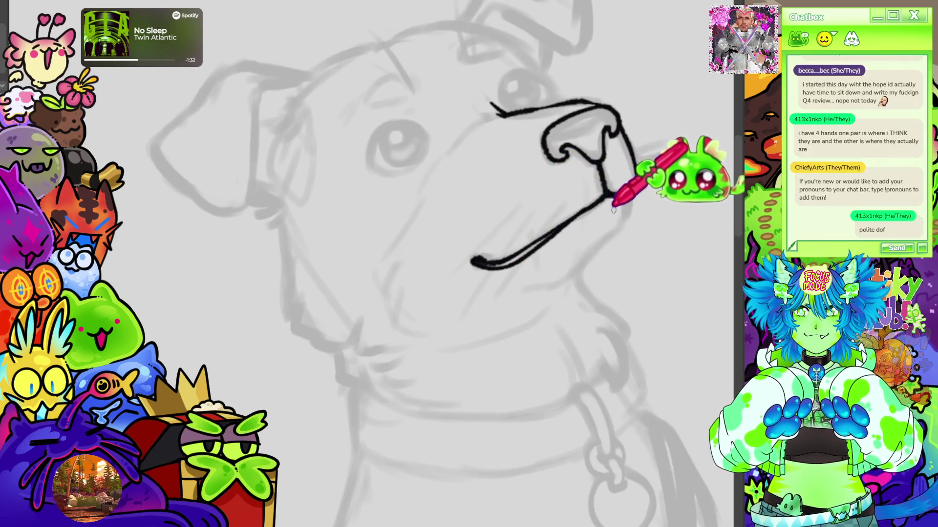
mouse_move(536, 241)
left_mouse_down()
mouse_move(571, 205)
mouse_move(637, 193)
left_mouse_up()
Ink a small curve below the mouth and extend the jaw's right outline down the chin
scroll(358, 293, "down", 10)
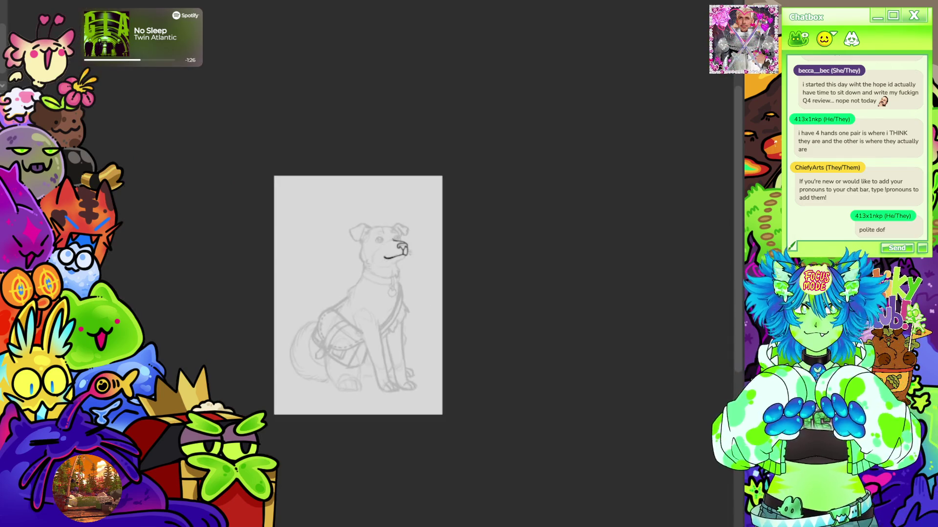
scroll(370, 253, "up", 10)
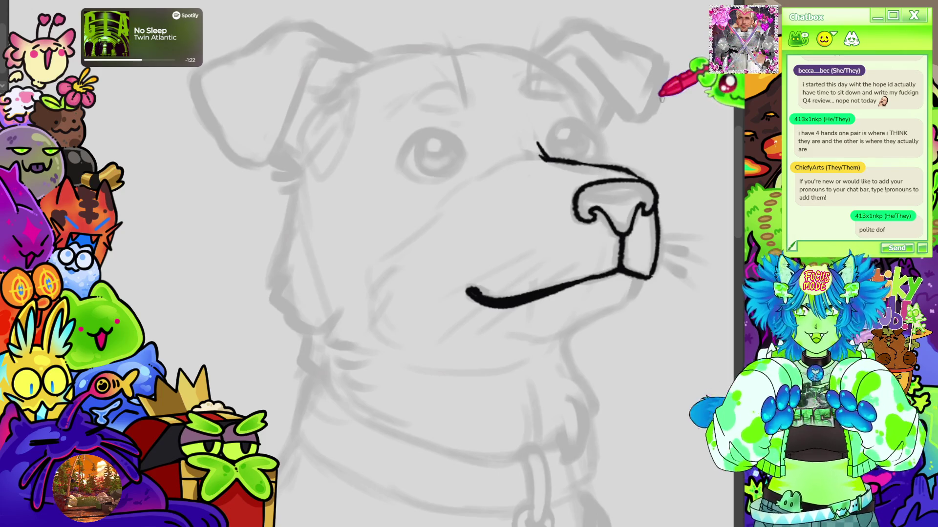
scroll(468, 244, "right", 3)
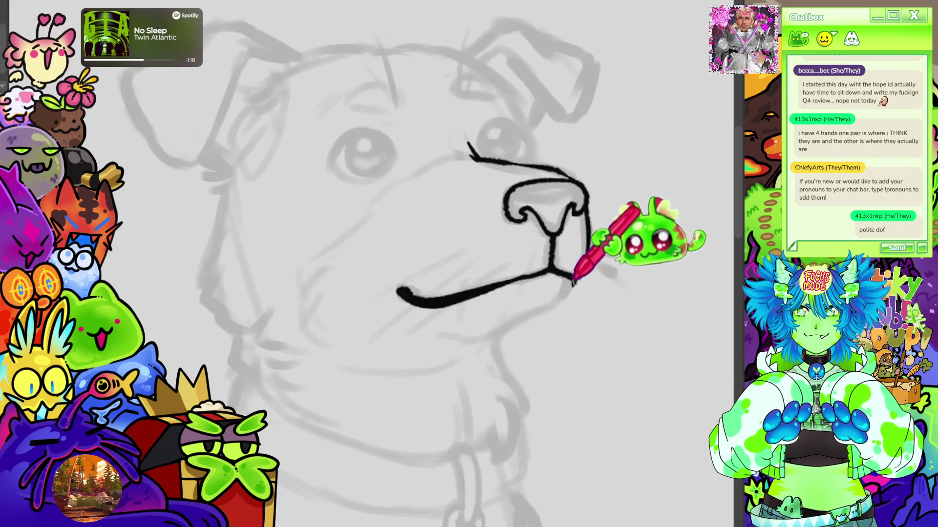
left_click_drag(575, 277, 558, 302)
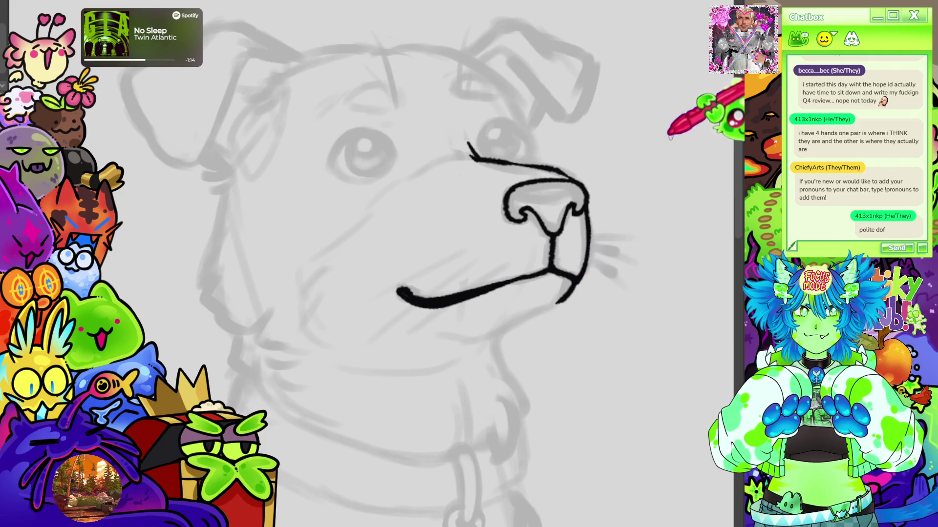
key("minus")
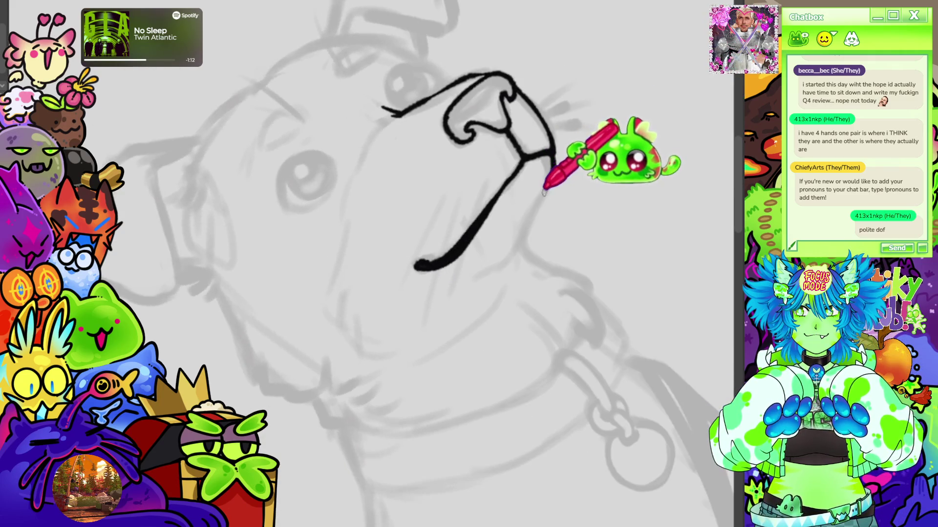
left_click_drag(520, 239, 498, 286)
key("plus")
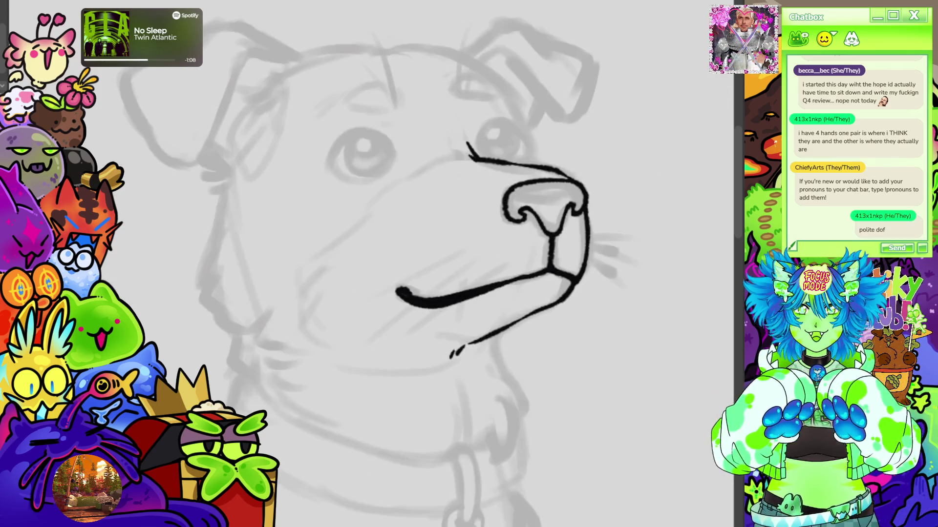
Ink a short stroke below the jaw and jagged fur strokes down the chin and neck
left_click_drag(495, 334, 528, 400)
key("ctrl+z")
left_click_drag(487, 339, 525, 422)
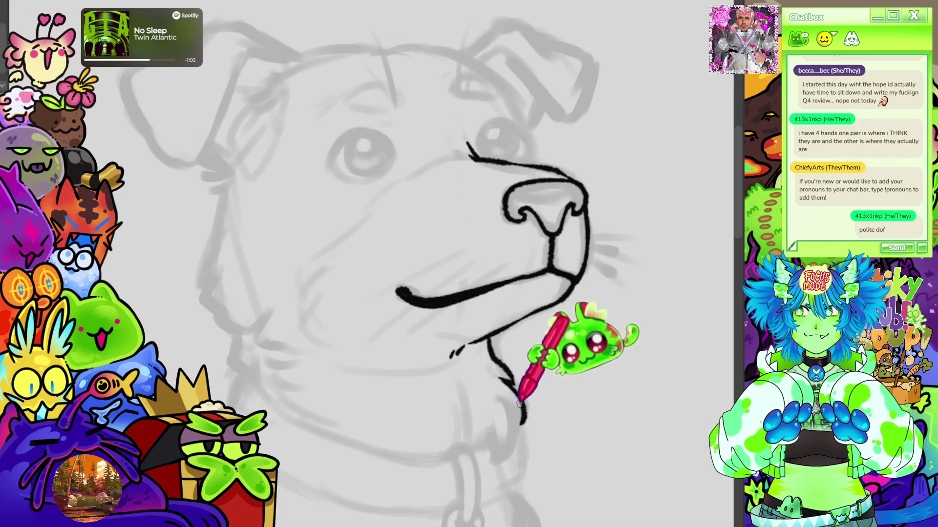
left_click_drag(513, 381, 488, 459)
left_click_drag(489, 422, 474, 452)
Add a fur loop below the chin, a hook at its base, and a jagged chin edge
mouse_move(471, 401)
left_mouse_down()
mouse_move(534, 336)
mouse_move(565, 336)
mouse_move(533, 398)
left_mouse_up()
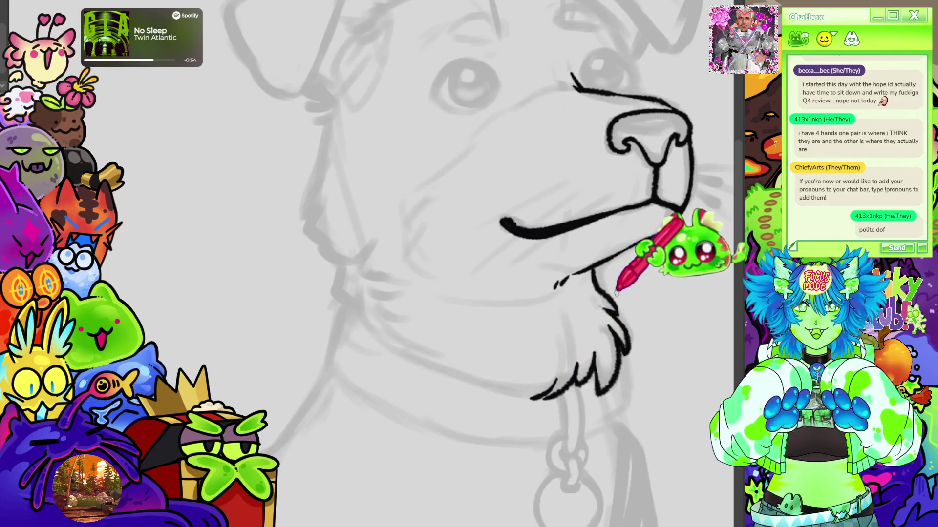
scroll(616, 292, "down", 10)
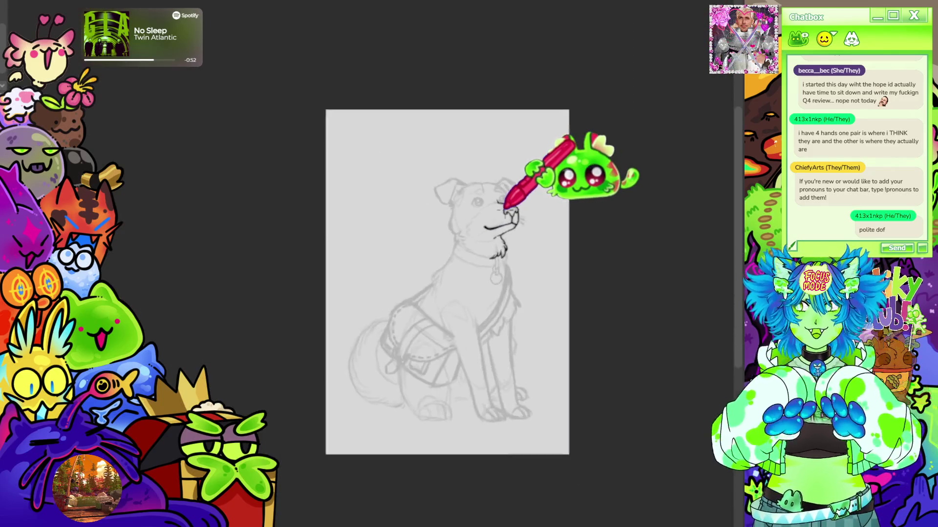
scroll(507, 211, "up", 10)
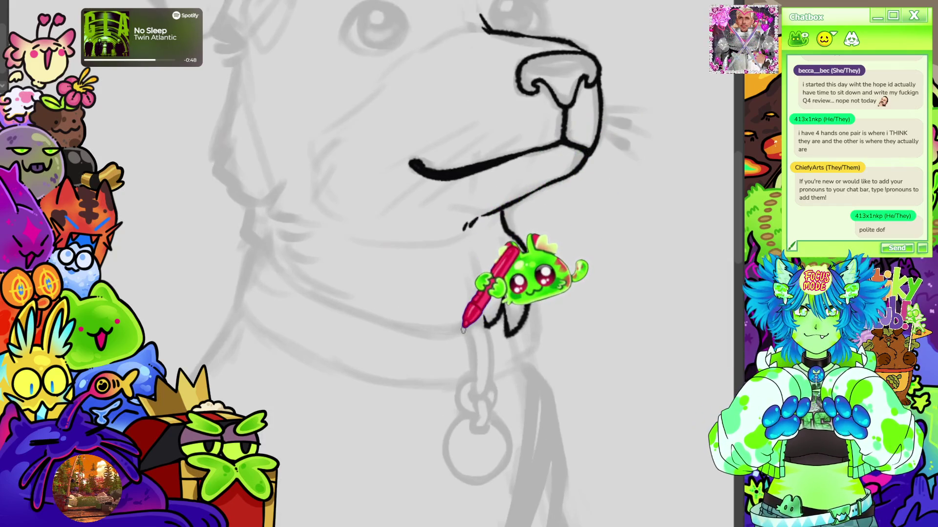
left_click_drag(528, 302, 472, 323)
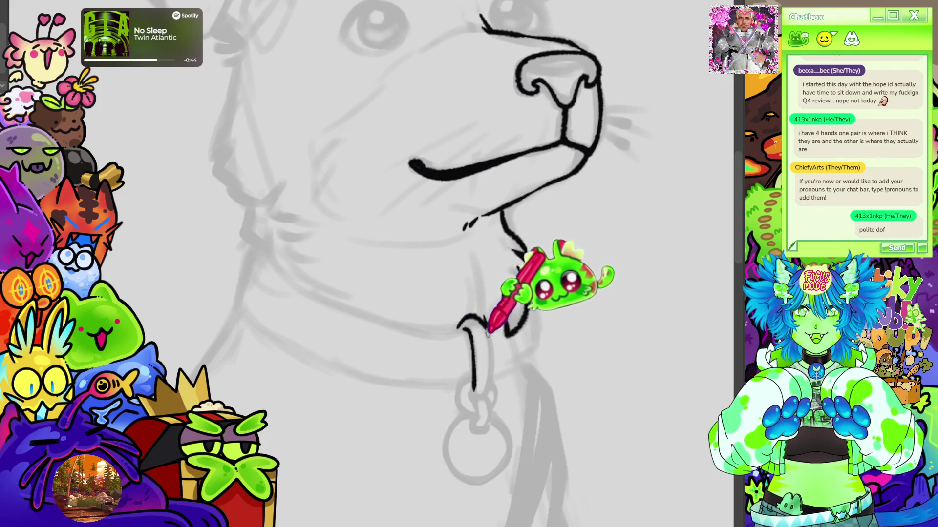
left_click_drag(469, 383, 477, 387)
left_click_drag(510, 334, 520, 302)
scroll(469, 293, "down", 3)
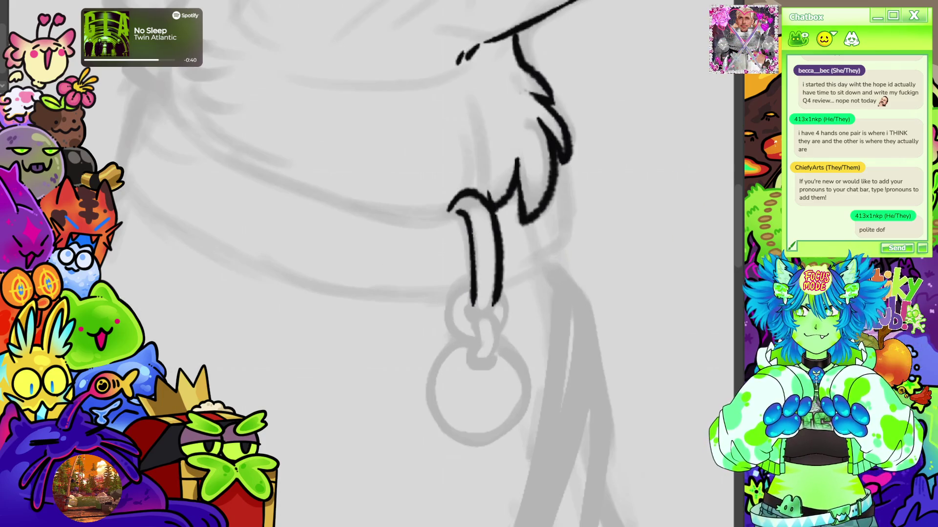
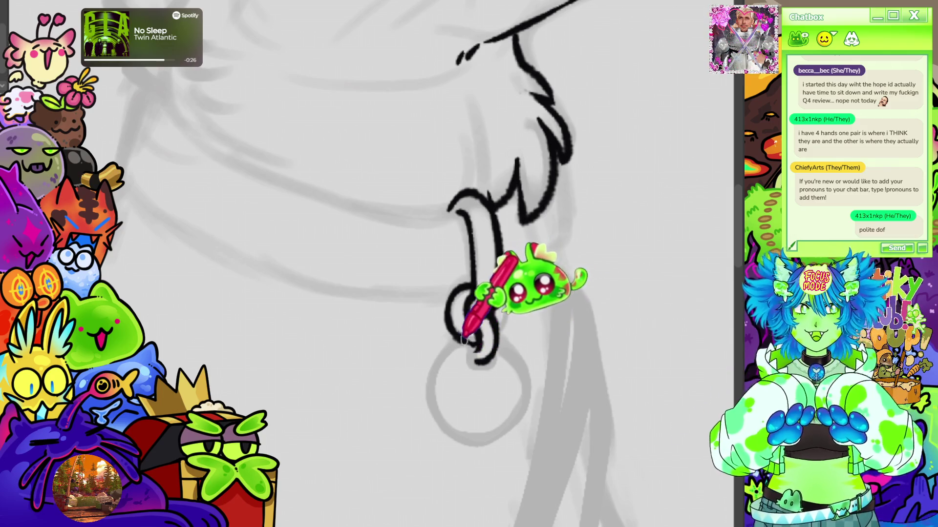
Undo the stray stroke and ink the tag ring as a closed circle below the chain links
key("ctrl+z")
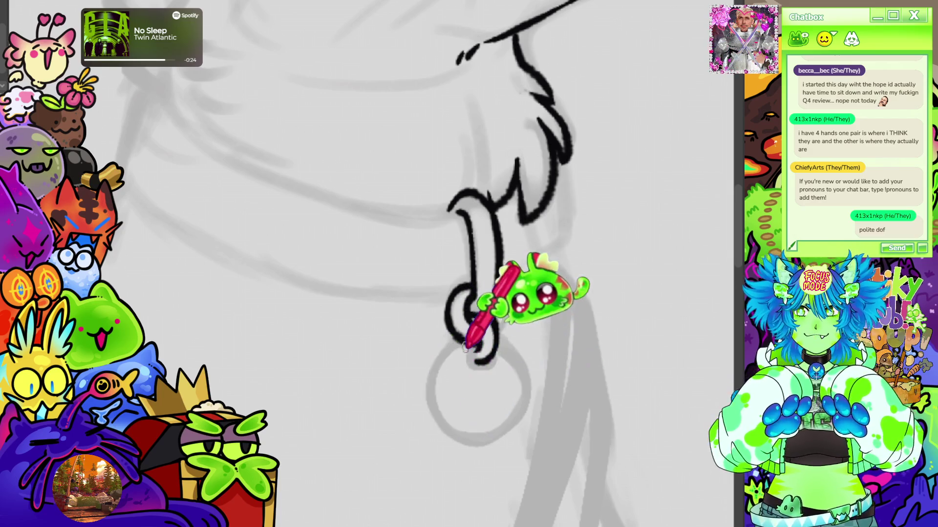
left_click_drag(494, 297, 468, 344)
mouse_move(433, 408)
left_mouse_down()
mouse_move(482, 440)
mouse_move(532, 401)
mouse_move(518, 353)
left_mouse_up()
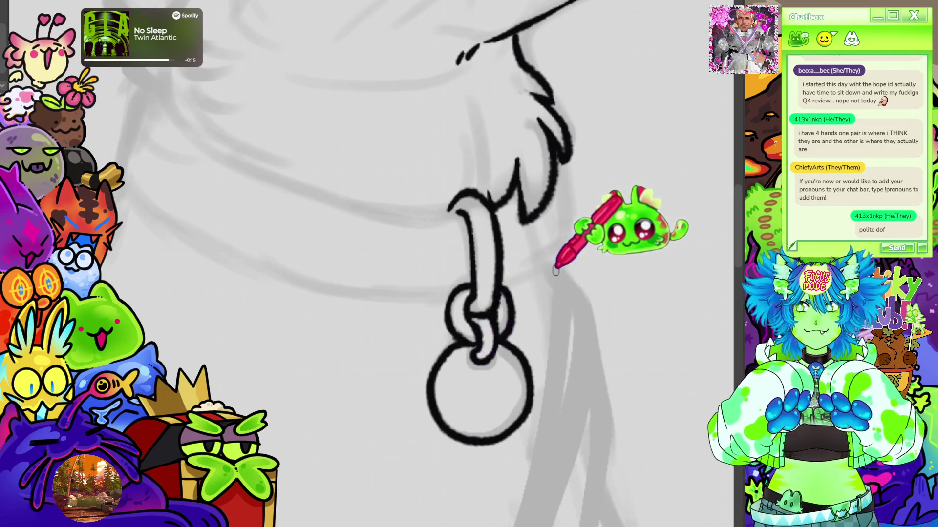
key("ctrl+0")
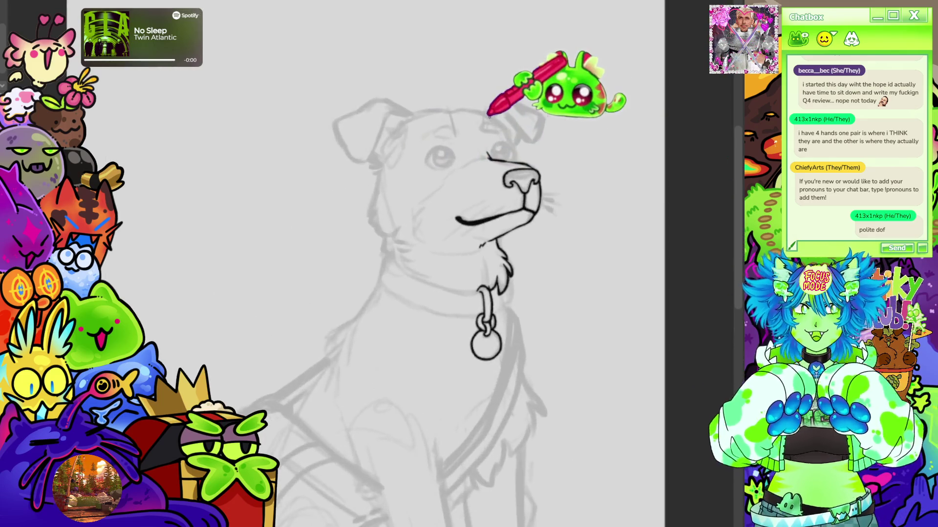
Tilt the canvas toward the snout and ink two whiskers below the dog's nose
key("ctrl+0")
scroll(489, 146, "up", 6)
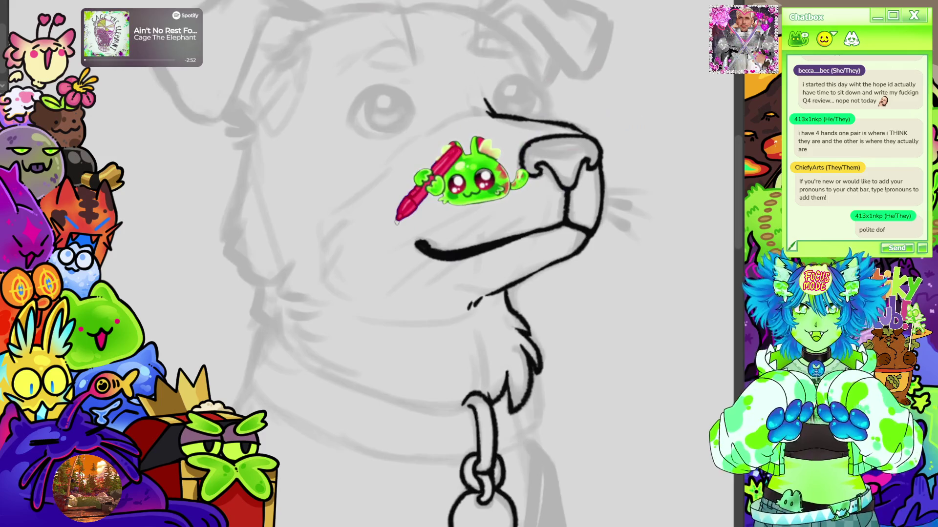
scroll(469, 264, "right", 3)
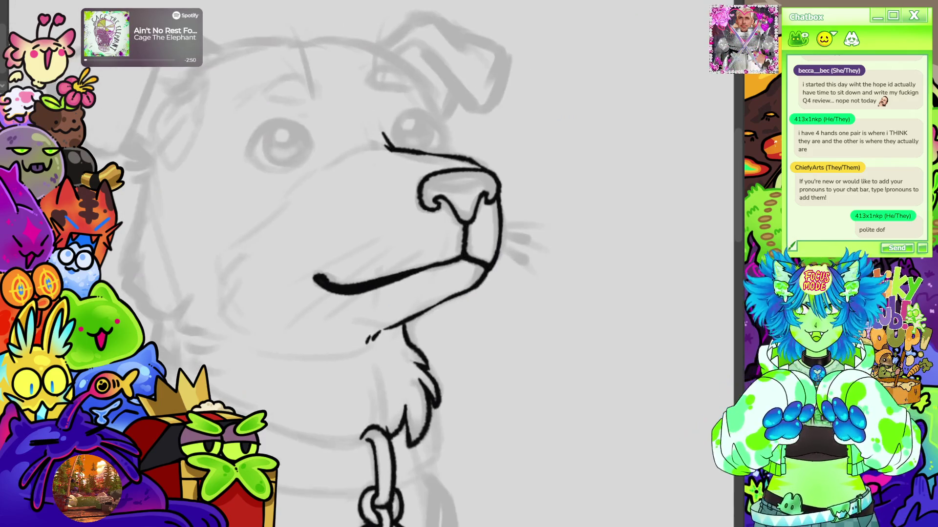
key("shift+space")
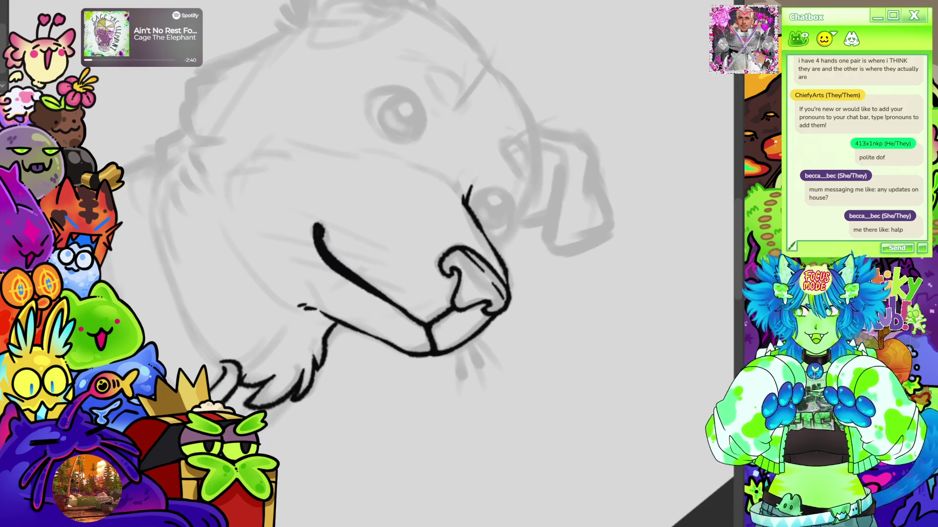
left_click_drag(460, 353, 474, 389)
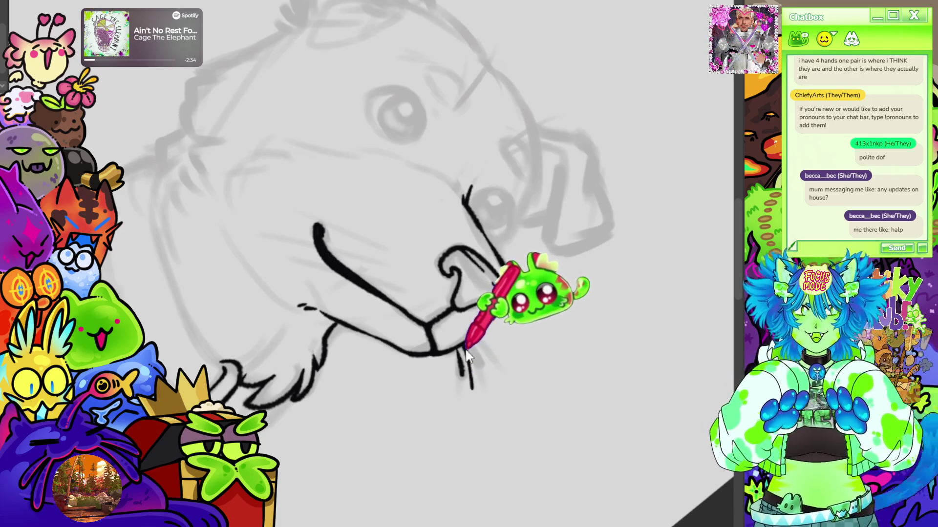
left_click_drag(481, 392, 478, 375)
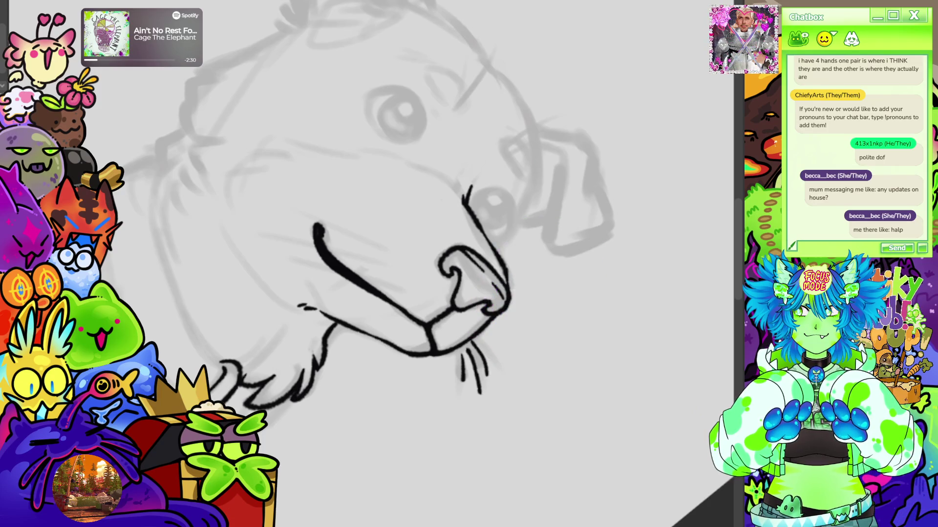
Reset the rotation, re-angle the muzzle and ink one stroke from the mouth up to the nose
key("5")
key("5")
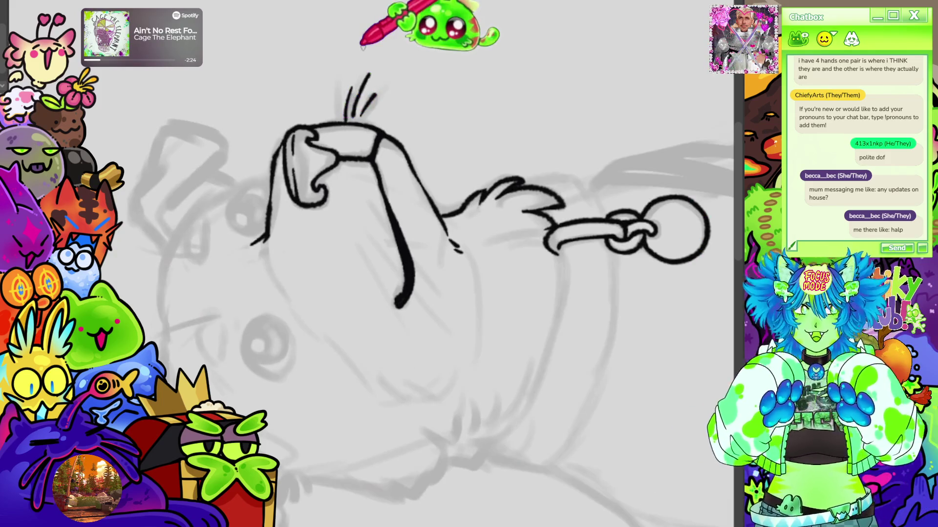
key("minus")
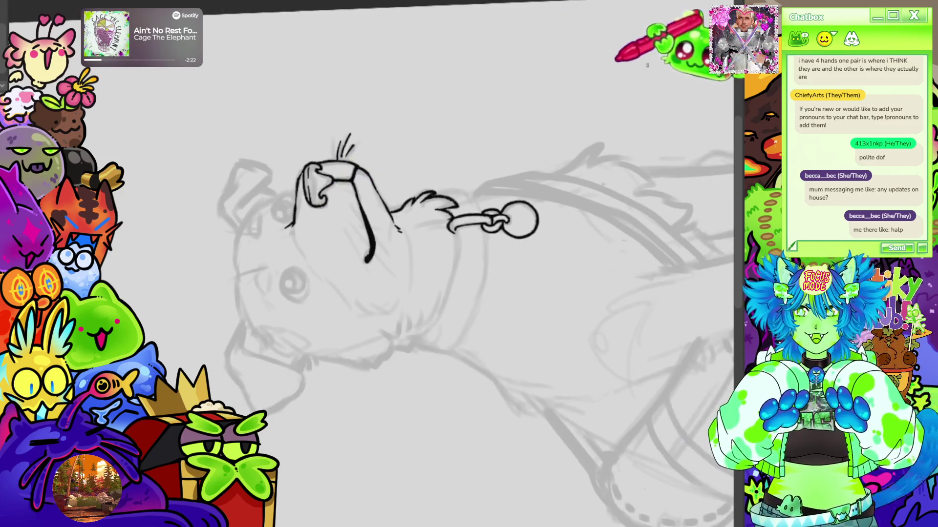
key("Escape")
key("ctrl+0")
scroll(477, 167, "up", 5)
scroll(478, 168, "up", 5)
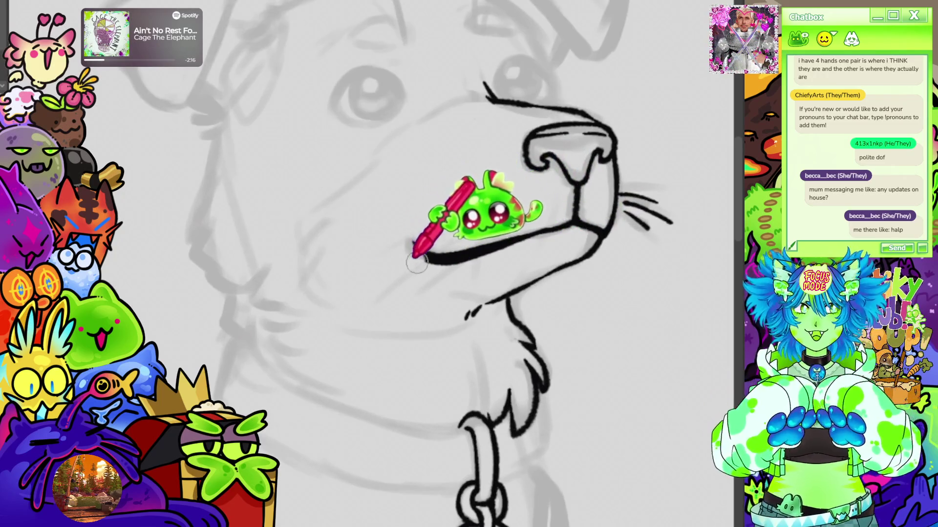
key("minus")
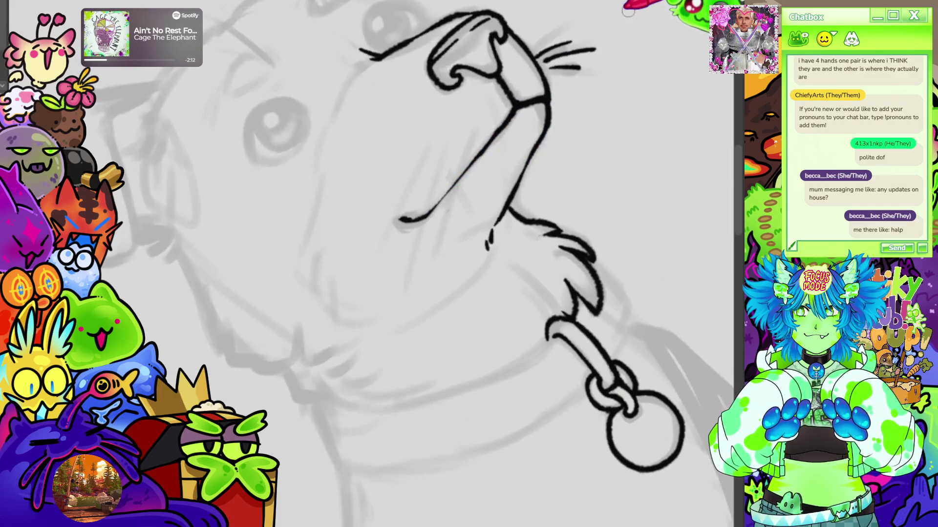
mouse_move(412, 219)
left_mouse_down()
mouse_move(464, 170)
mouse_move(508, 95)
mouse_move(550, 98)
left_mouse_up()
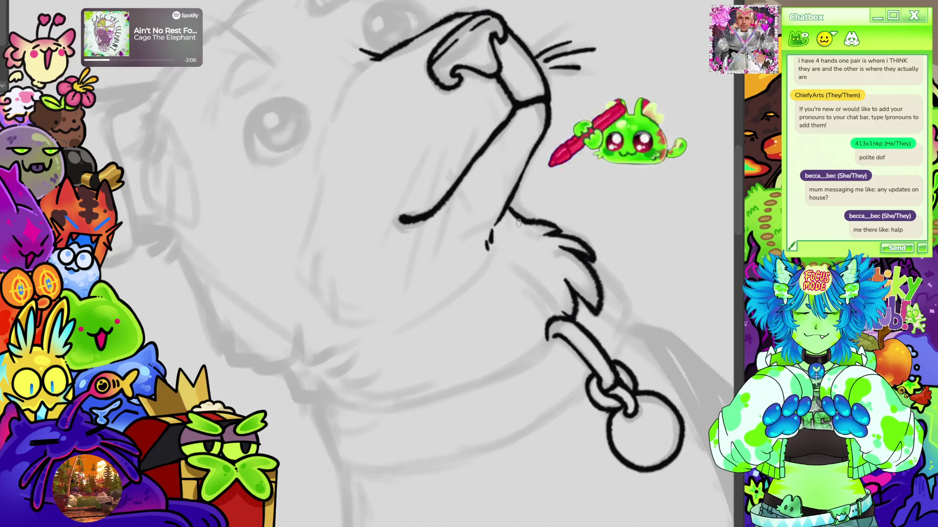
Ink a centre line under the nose and a small tongue below the mouth
scroll(557, 146, "down", 4)
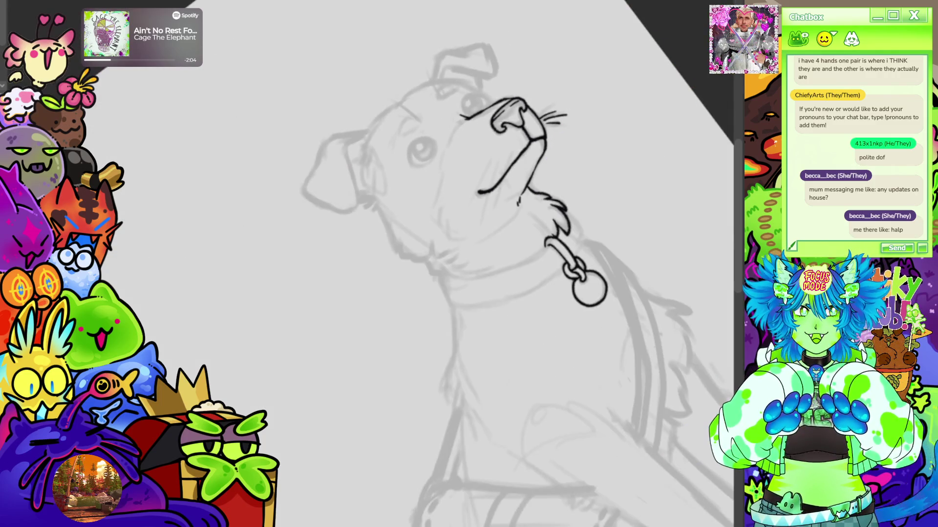
scroll(665, 219, "up", 5)
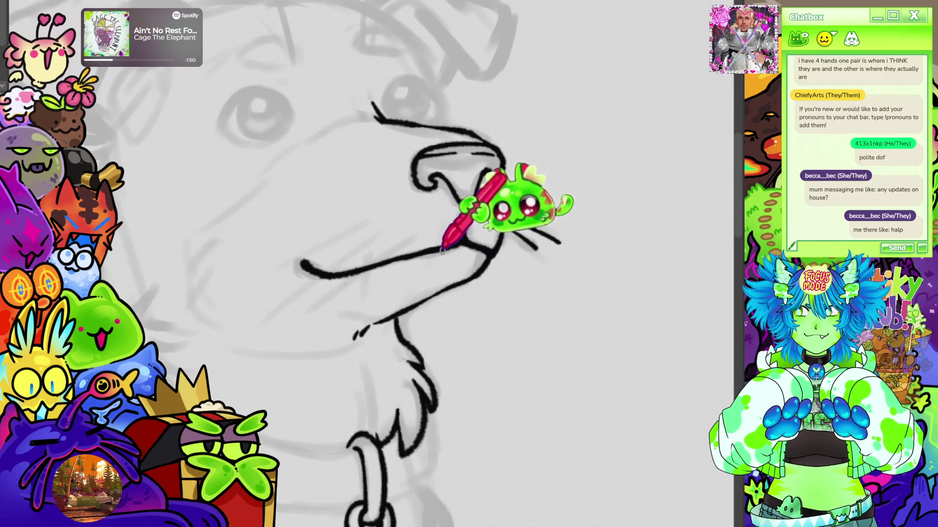
left_click_drag(457, 244, 483, 259)
left_click_drag(488, 171, 463, 244)
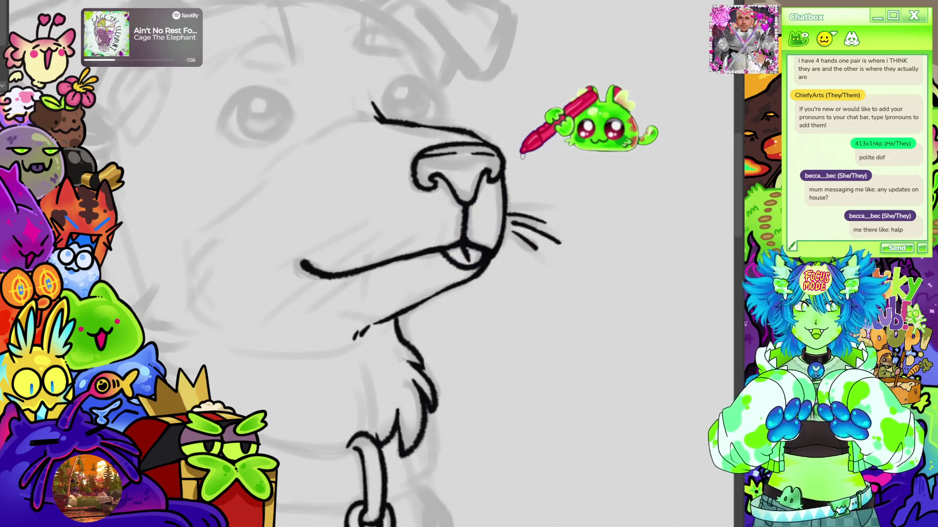
Zoom out and back in over the muzzle to review the new inked lines
scroll(522, 155, "down", 6)
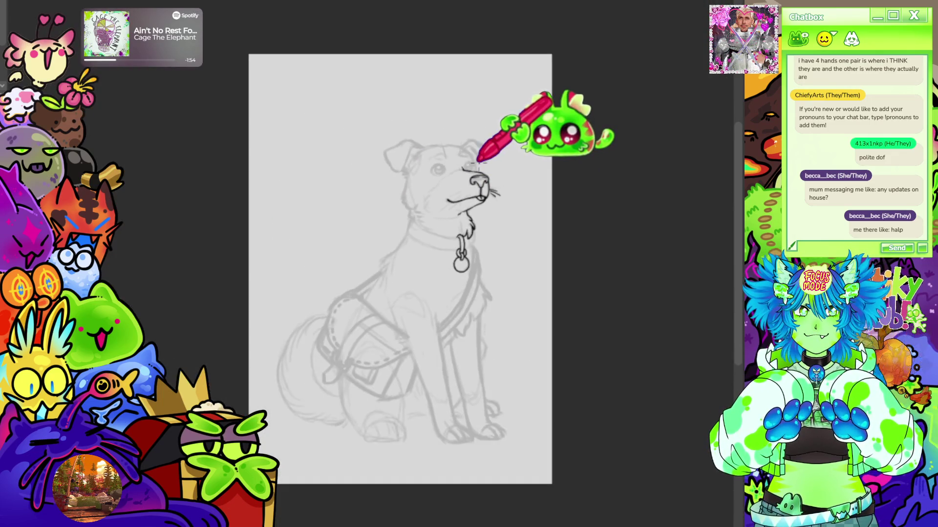
scroll(478, 161, "up", 6)
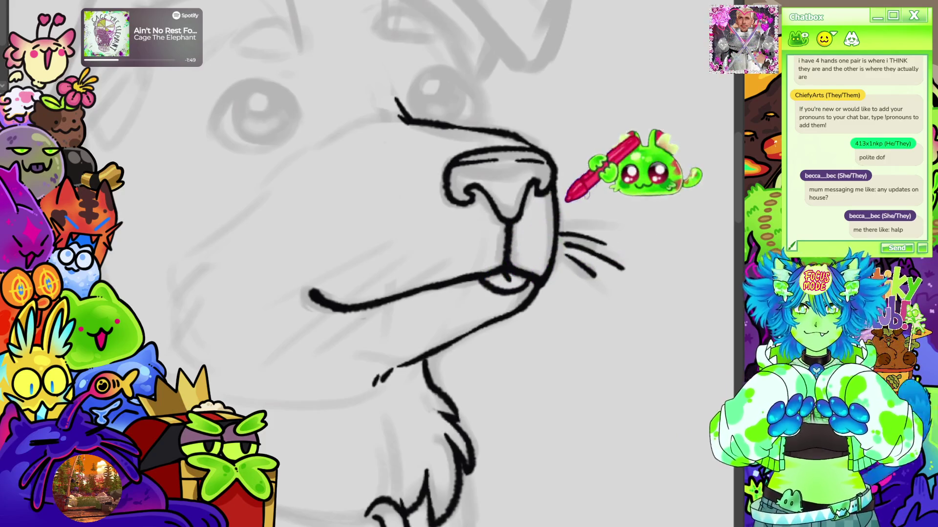
scroll(592, 210, "down", 6)
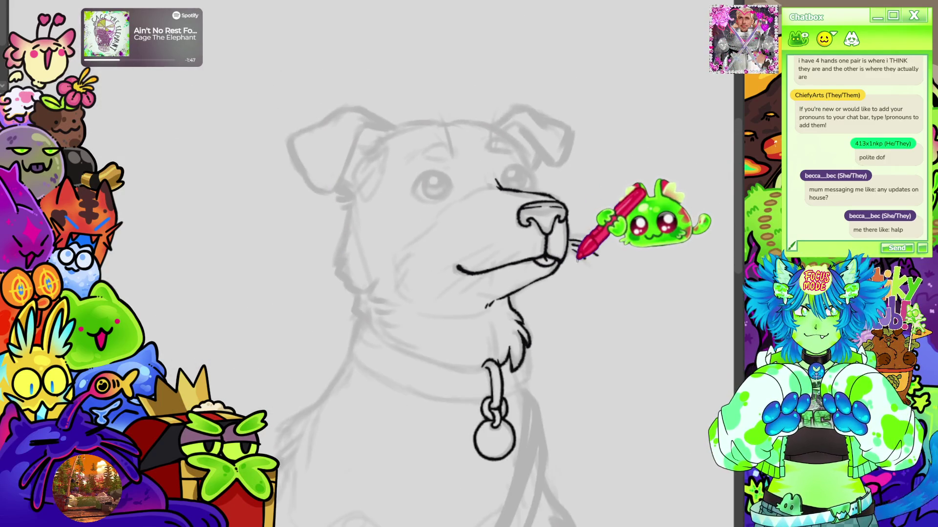
scroll(578, 258, "down", 5)
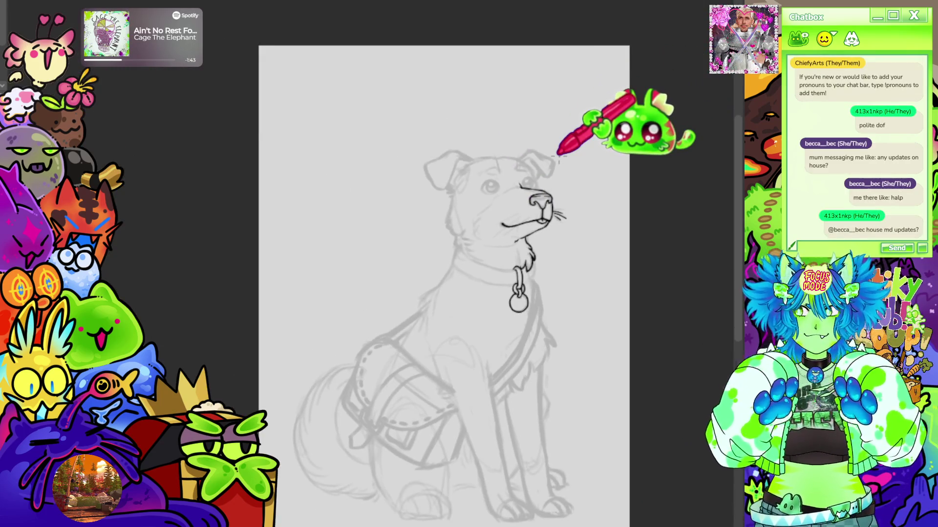
scroll(558, 155, "up", 6)
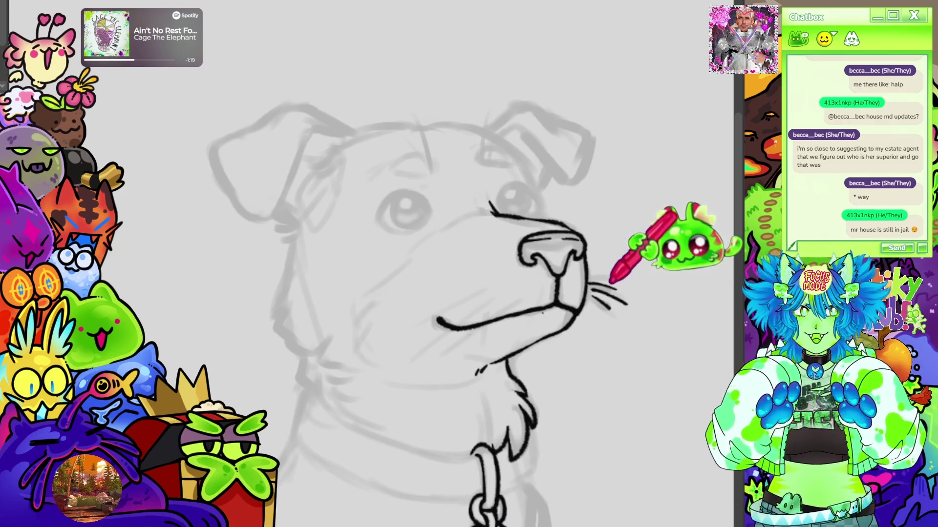
scroll(491, 105, "down", 3)
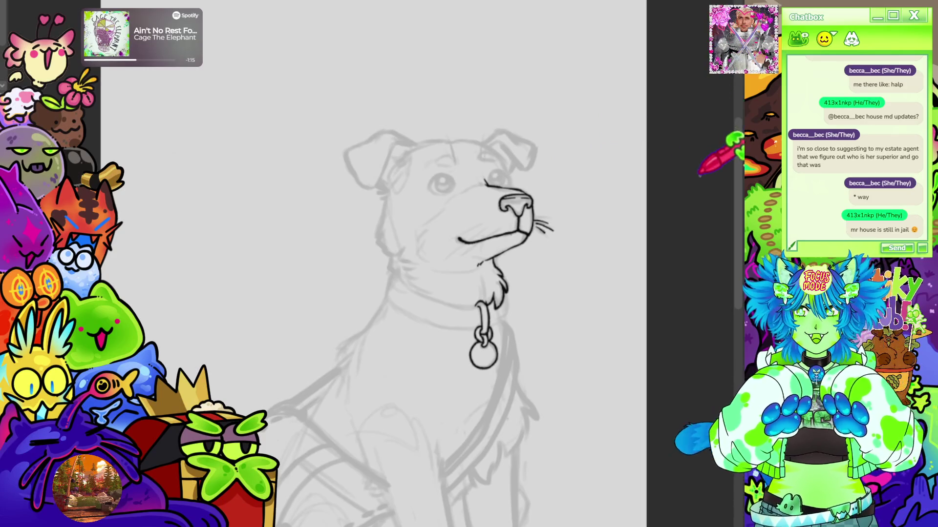
scroll(561, 149, "down", 3)
scroll(471, 147, "up", 5)
scroll(488, 142, "down", 3)
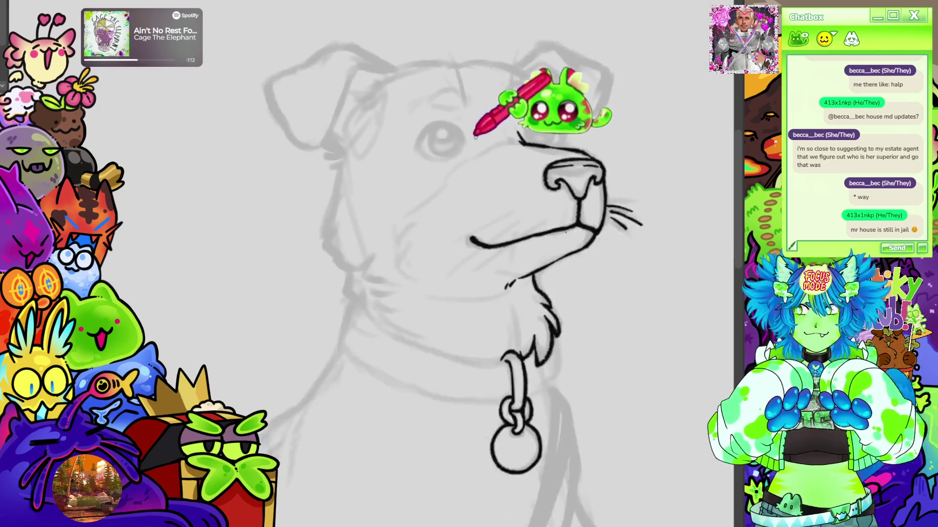
Ink the dog's eye outline in two curves and fill its round pupil solid black
scroll(429, 119, "up", 6)
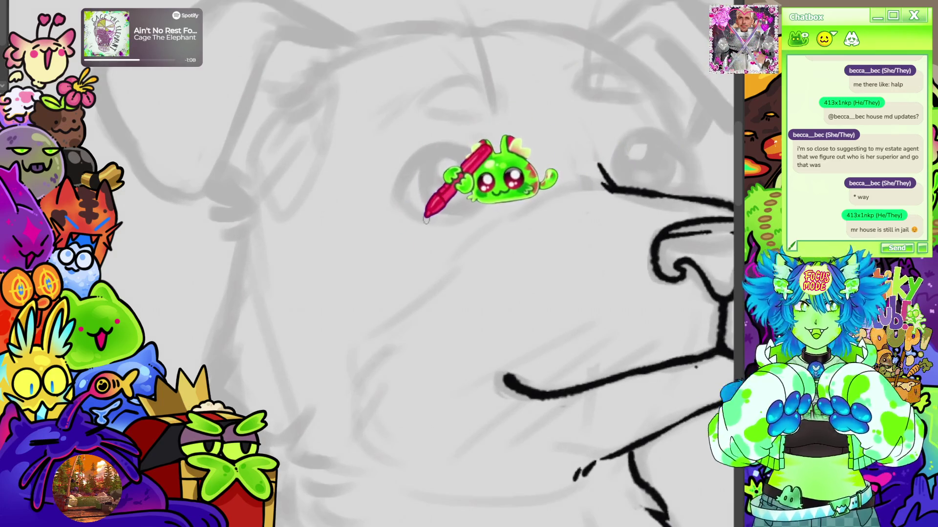
mouse_move(419, 218)
left_mouse_down()
mouse_move(397, 186)
mouse_move(442, 145)
left_mouse_up()
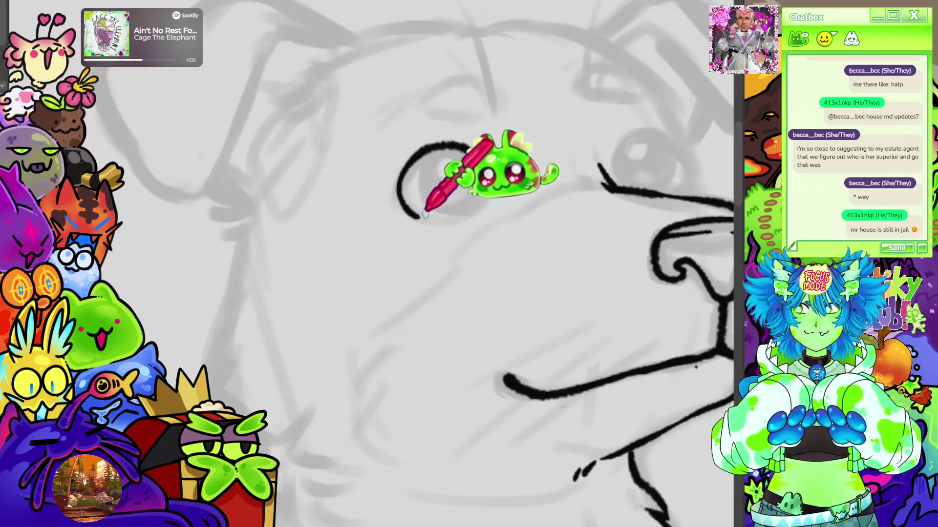
left_click_drag(436, 220, 467, 205)
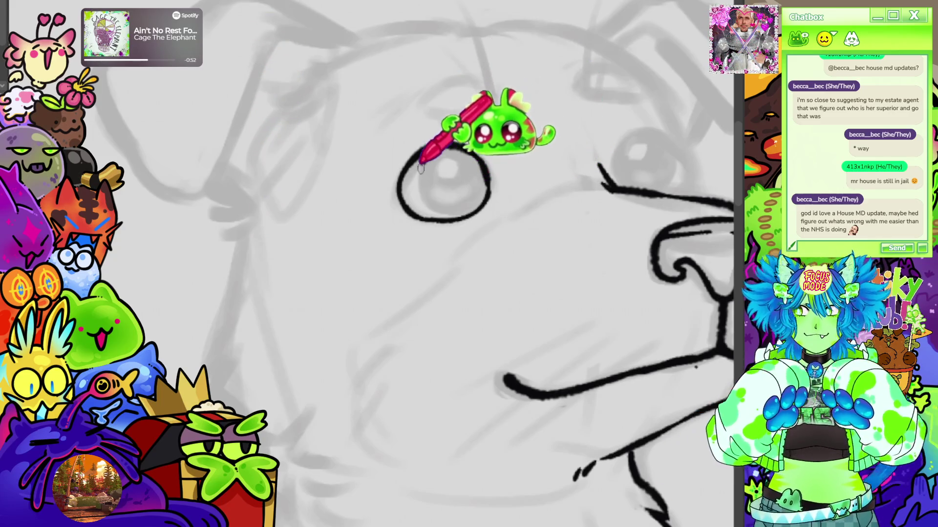
left_click_drag(435, 142, 430, 165)
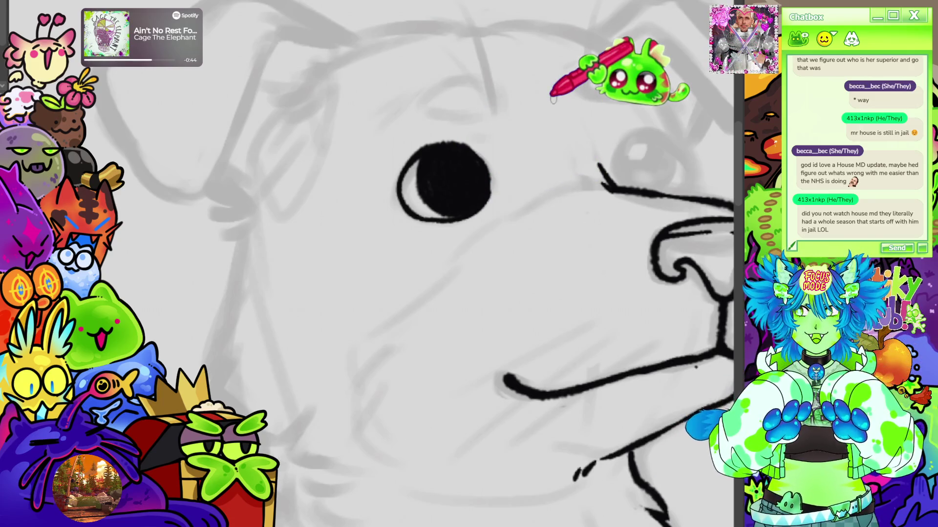
scroll(553, 100, "down", 10)
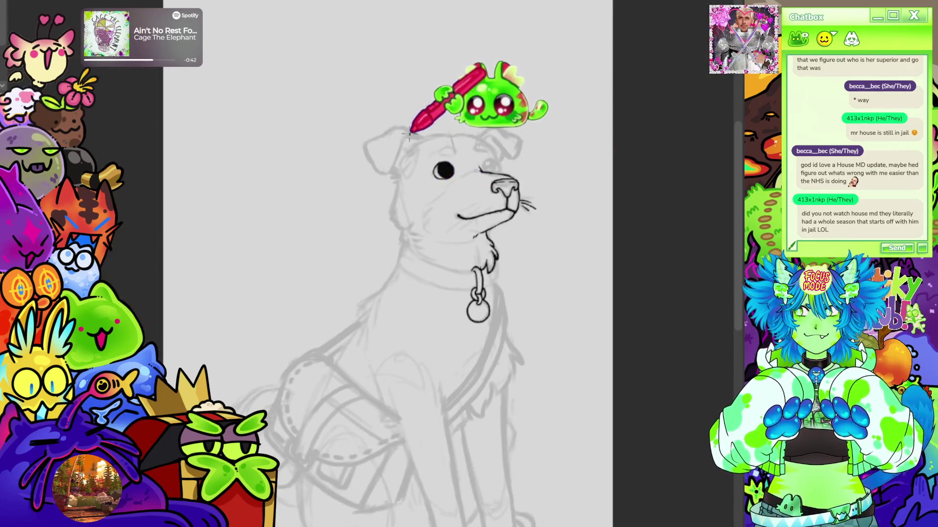
scroll(411, 133, "up", 10)
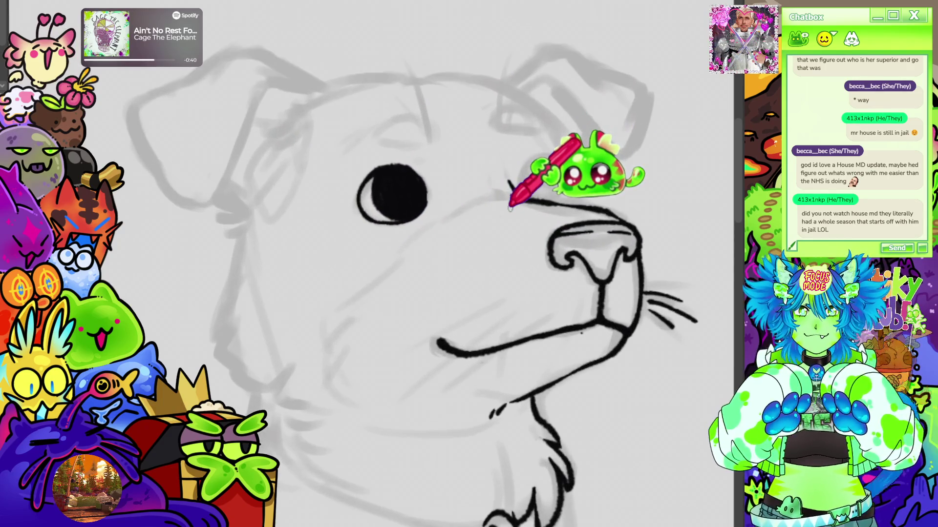
scroll(509, 209, "down", 5)
scroll(517, 167, "up", 8)
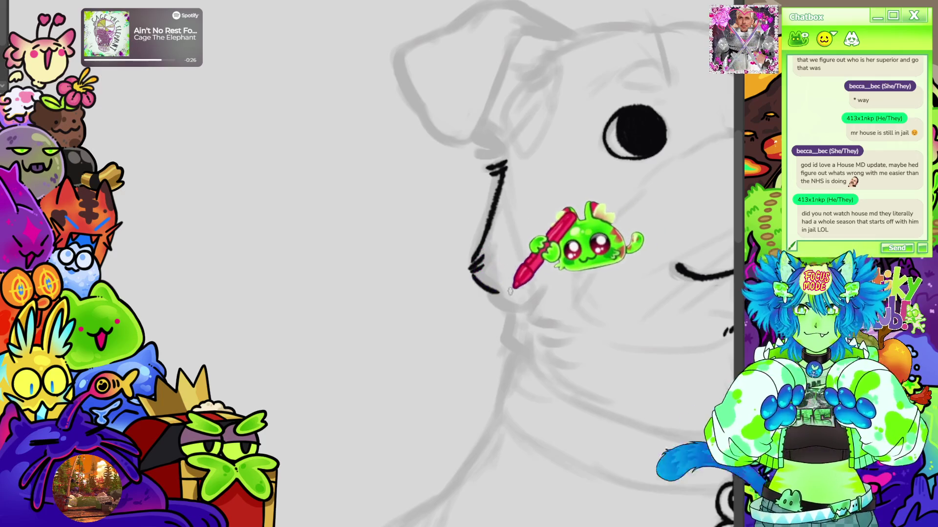
Pan to the cheek and brush fur tufts and a chin line along the left jaw
left_click_drag(691, 157, 621, 121)
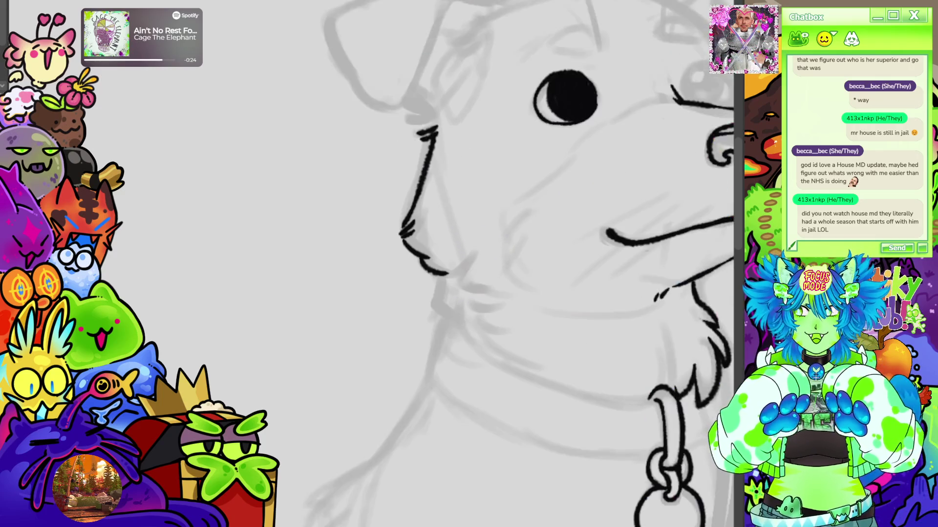
left_click_drag(453, 264, 475, 254)
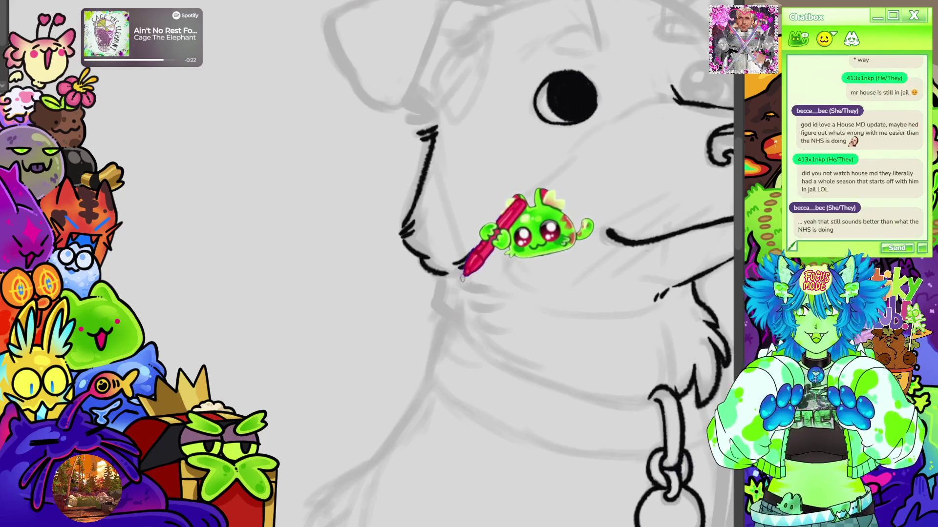
left_click_drag(479, 317, 493, 323)
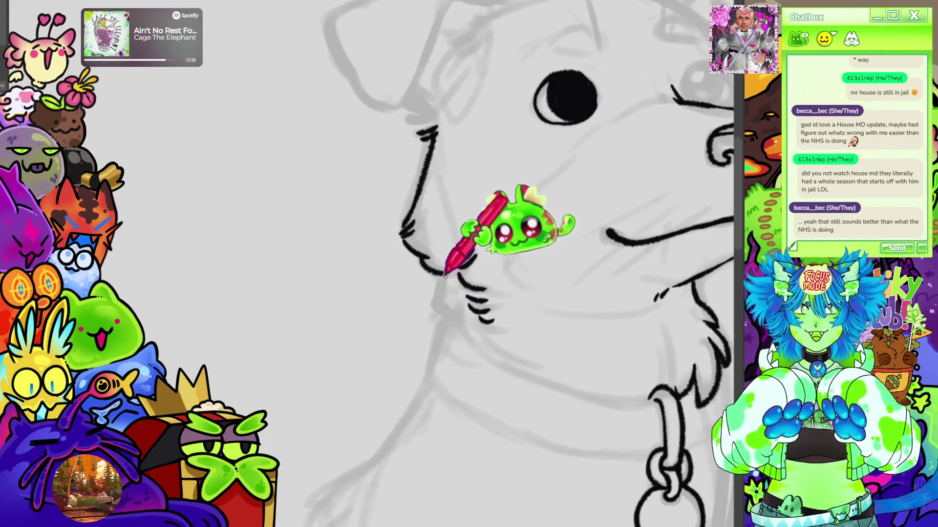
mouse_move(456, 266)
left_mouse_down()
mouse_move(474, 250)
mouse_move(457, 324)
left_mouse_up()
scroll(456, 142, "down", 5)
scroll(513, 147, "up", 3)
scroll(403, 94, "up", 3)
scroll(475, 157, "up", 2)
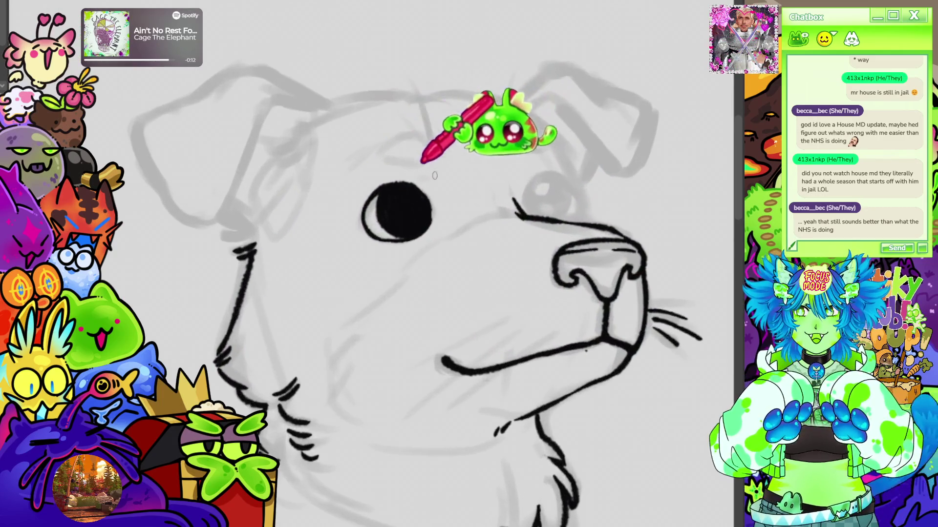
scroll(628, 215, "down", 3)
scroll(418, 154, "up", 3)
scroll(418, 155, "up", 1)
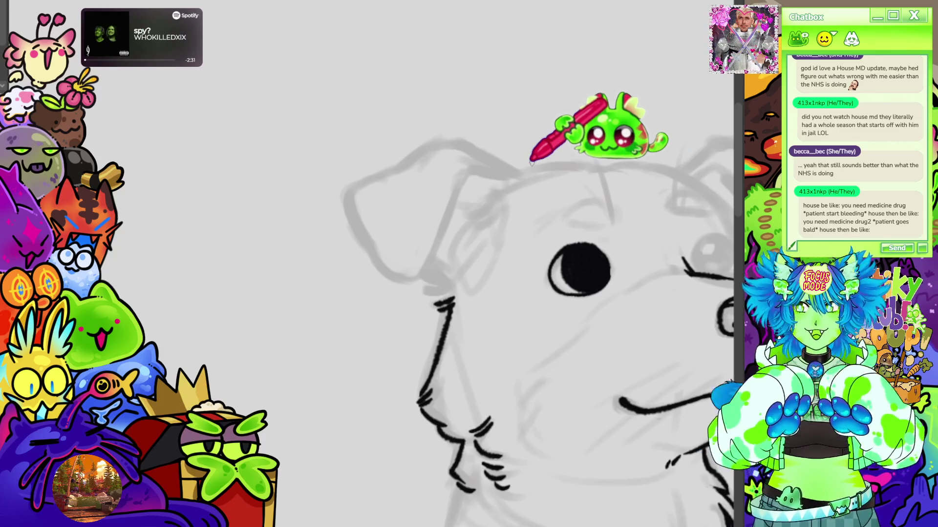
Ink the outline of the floppy left ear, then zoom out to see the whole dog
scroll(550, 152, "down", 3)
scroll(390, 172, "up", 3)
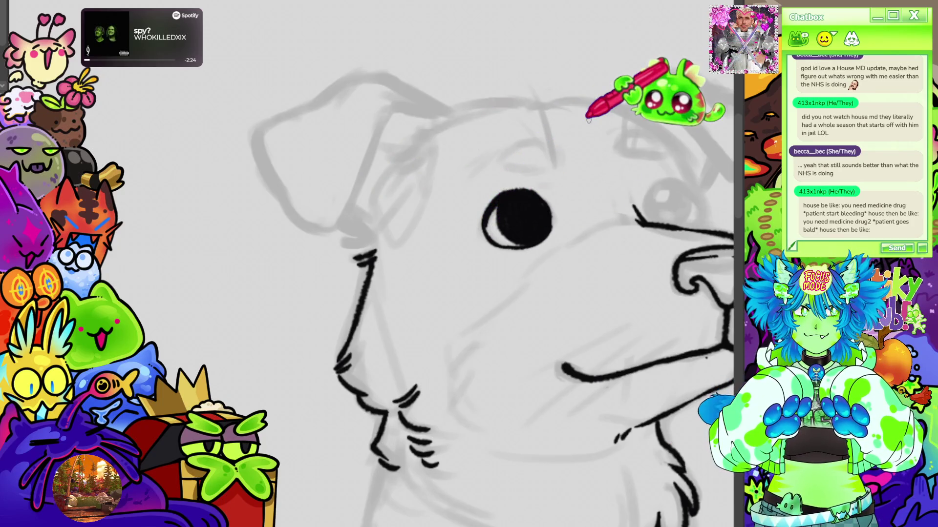
scroll(578, 92, "down", 5)
scroll(503, 93, "up", 2)
scroll(401, 58, "up", 6)
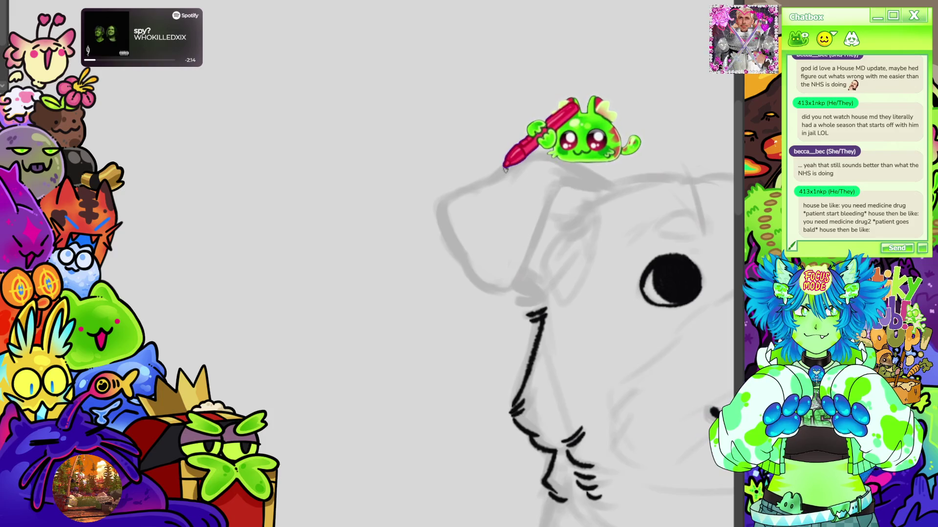
mouse_move(527, 155)
left_mouse_down()
mouse_move(444, 192)
mouse_move(473, 272)
mouse_move(503, 291)
mouse_move(527, 266)
left_mouse_up()
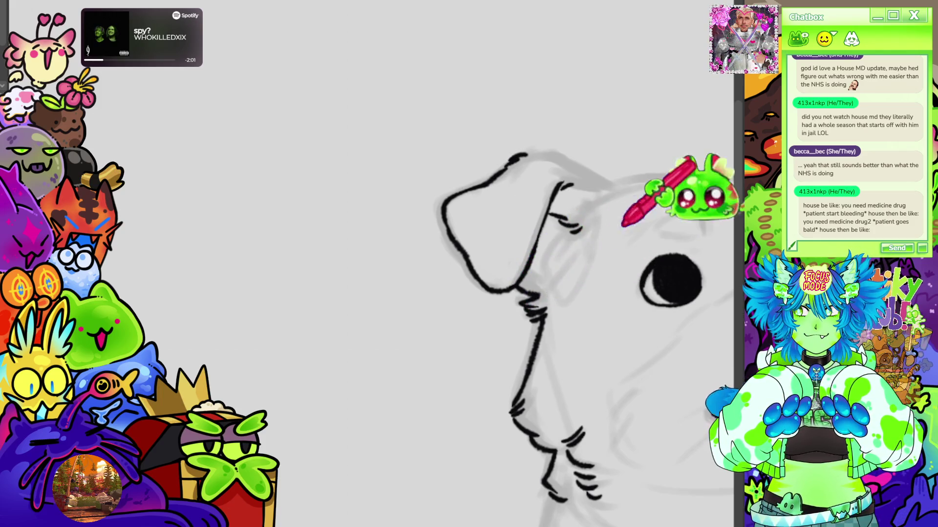
key("ctrl+minus")
key("ctrl+minus")
key("ctrl+minus")
scroll(442, 225, "down", 2)
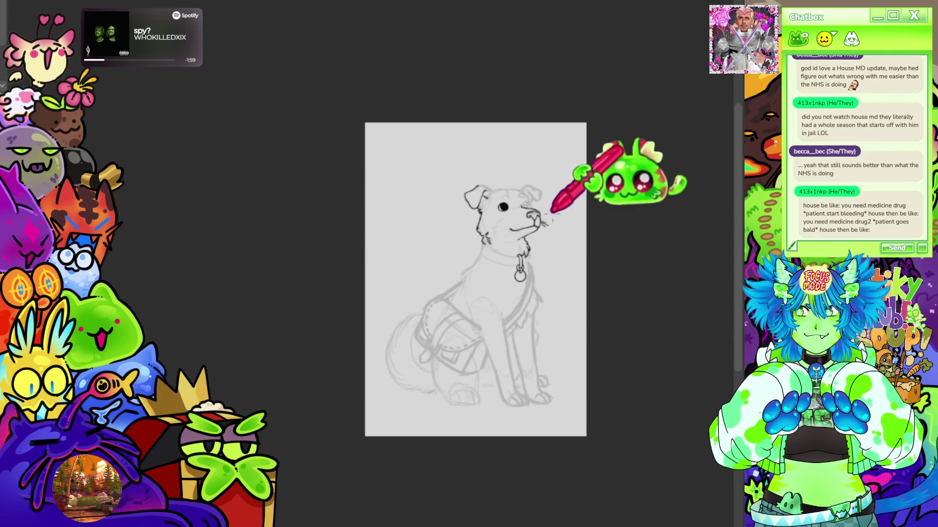
Zoom in on the head and brush short fur strokes along the left ear's top edge
scroll(549, 272, "up", 5)
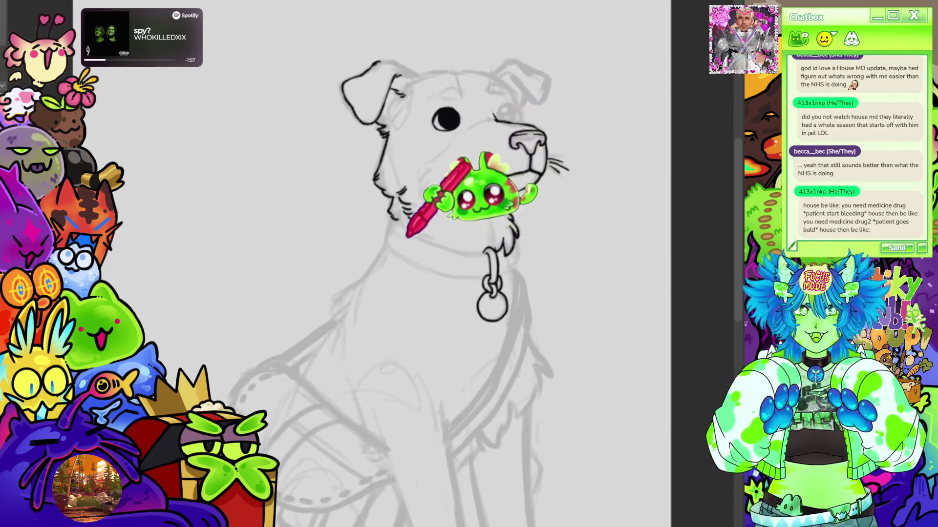
scroll(471, 256, "up", 2)
scroll(463, 256, "up", 2)
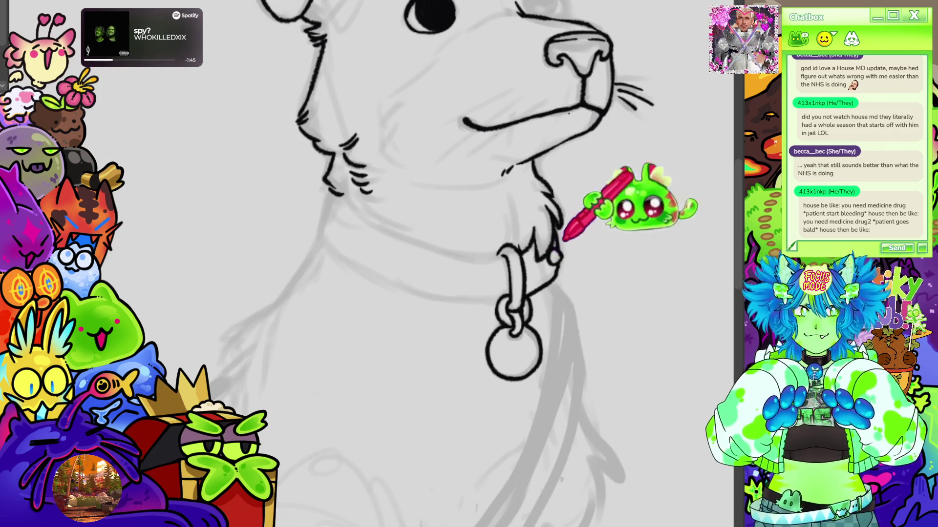
scroll(614, 166, "down", 5)
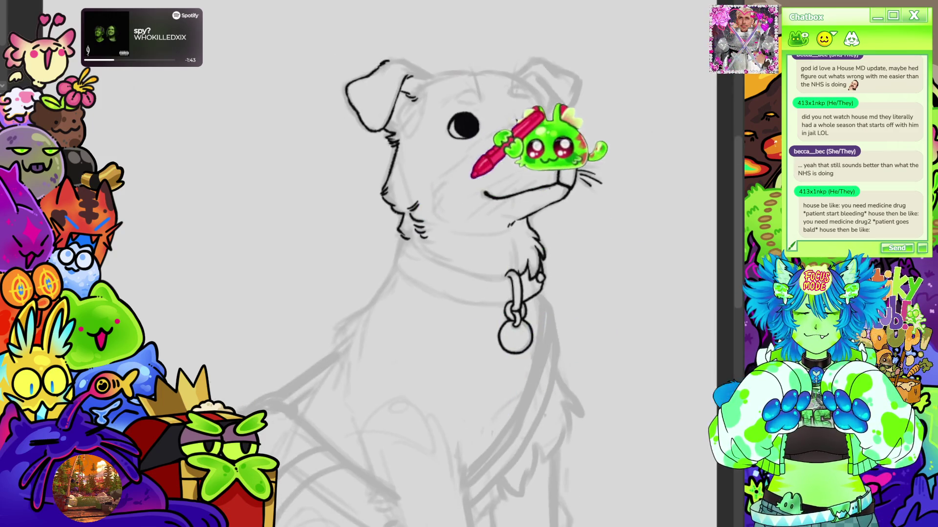
scroll(548, 140, "up", 5)
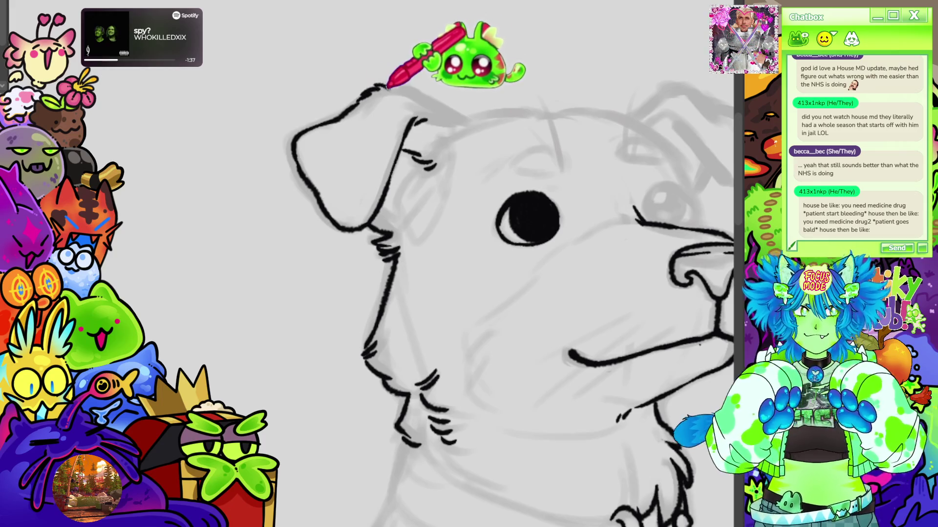
mouse_move(386, 88)
left_mouse_down()
mouse_move(398, 84)
mouse_move(462, 122)
mouse_move(488, 116)
left_mouse_up()
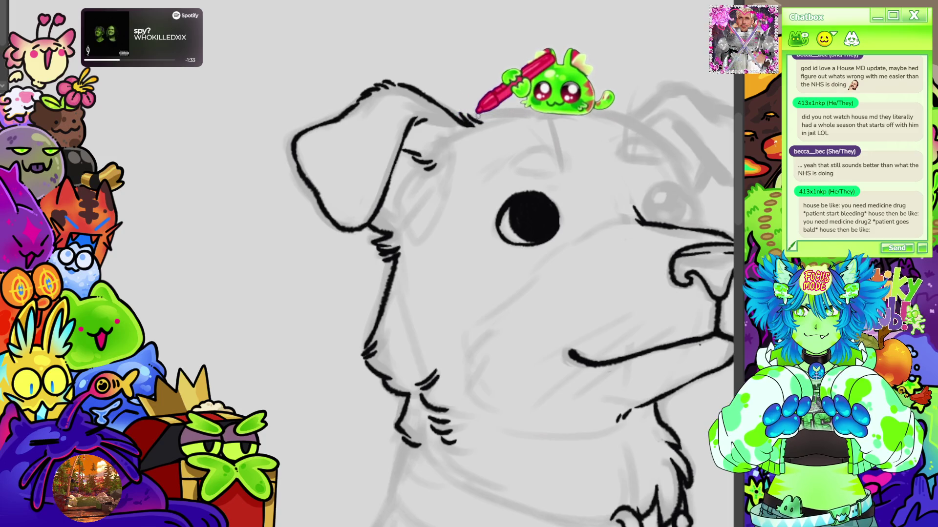